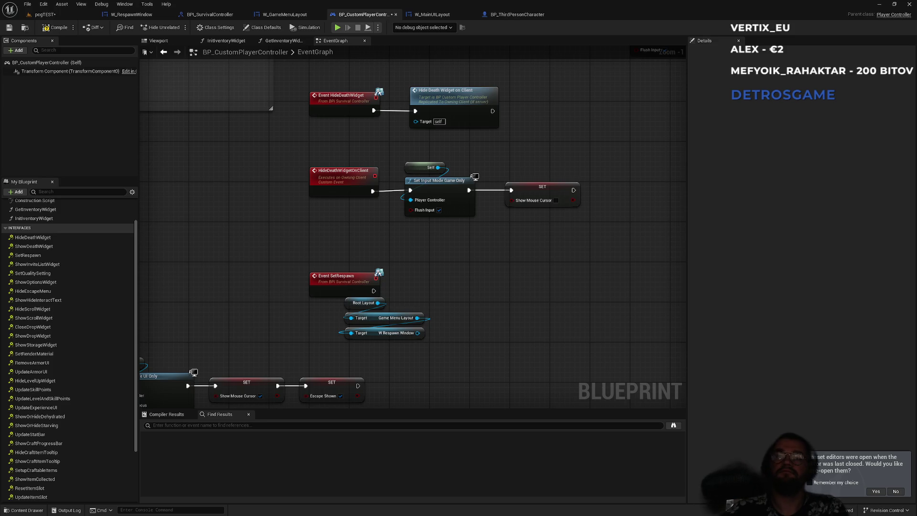
Step: Switch to the W_RespawnWindow graph, where On Clicked calls Set Respawn on Get Owning Player
left_click(131, 15)
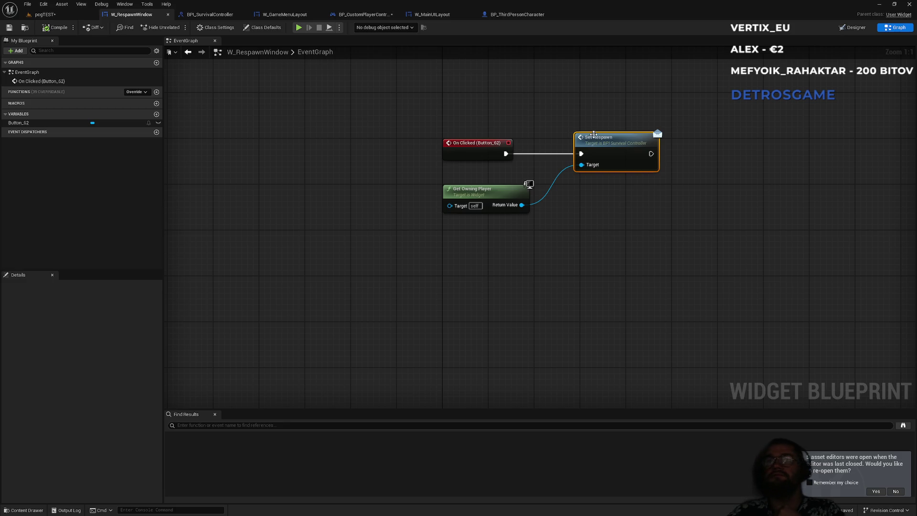
Step: Open the BPI_SurvivalCharacter interface from BP_ThirdPersonCharacter's Interfaces list
left_click(510, 15)
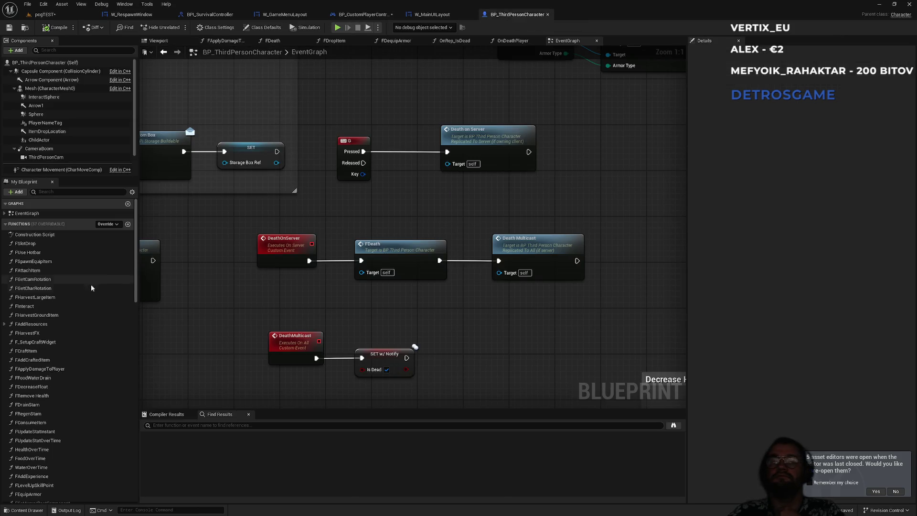
left_click(5, 223)
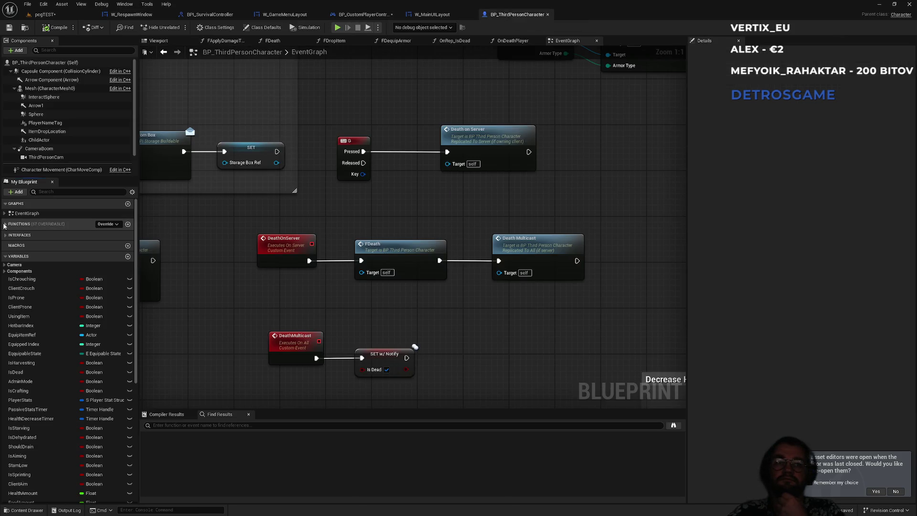
left_click(6, 234)
double_click(23, 253)
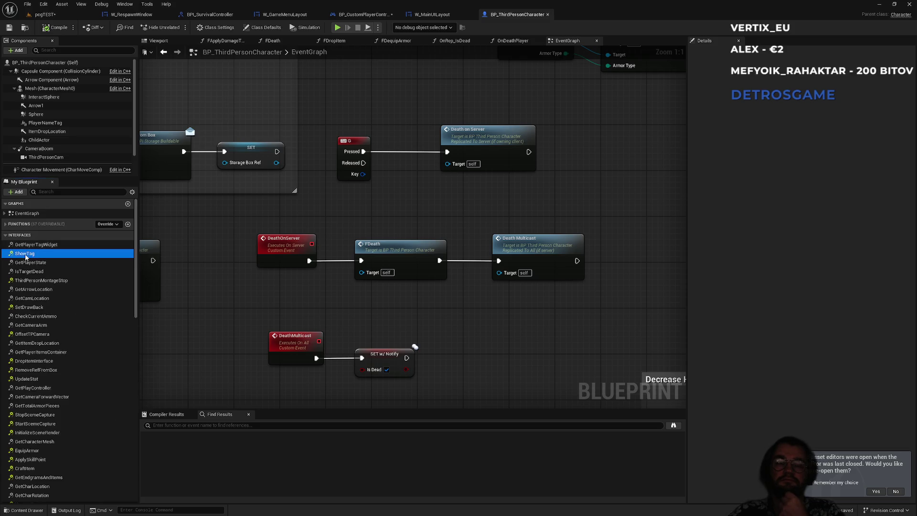
double_click(408, 220)
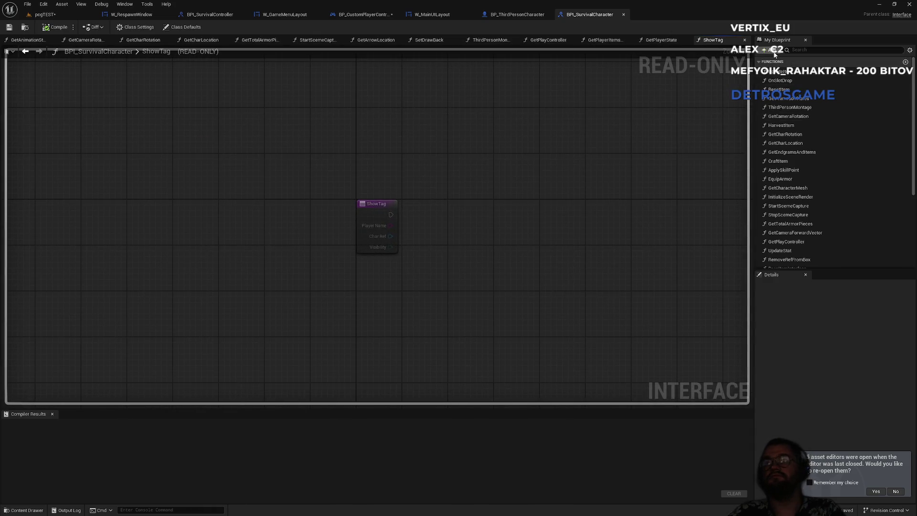
Step: Add a function named RespawnPlayer to the interface and compile it
left_click(774, 52)
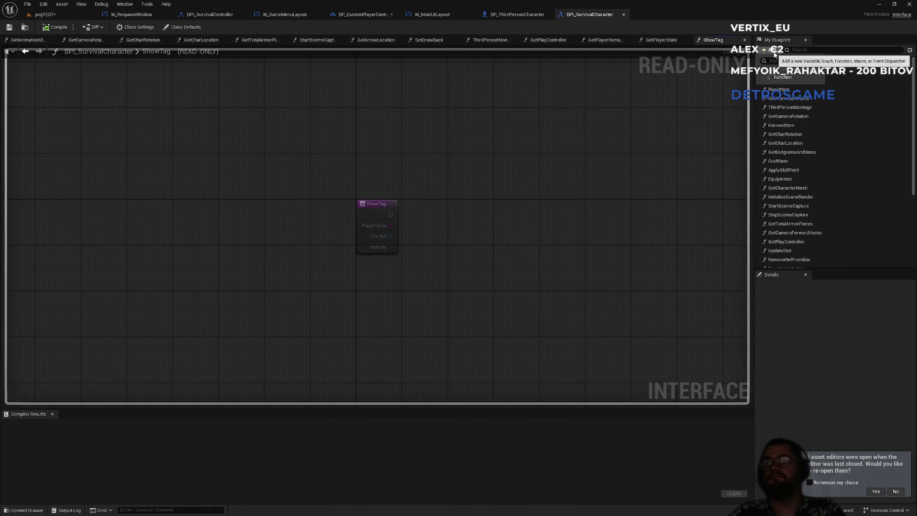
left_click(785, 78)
type("RespawnPla")
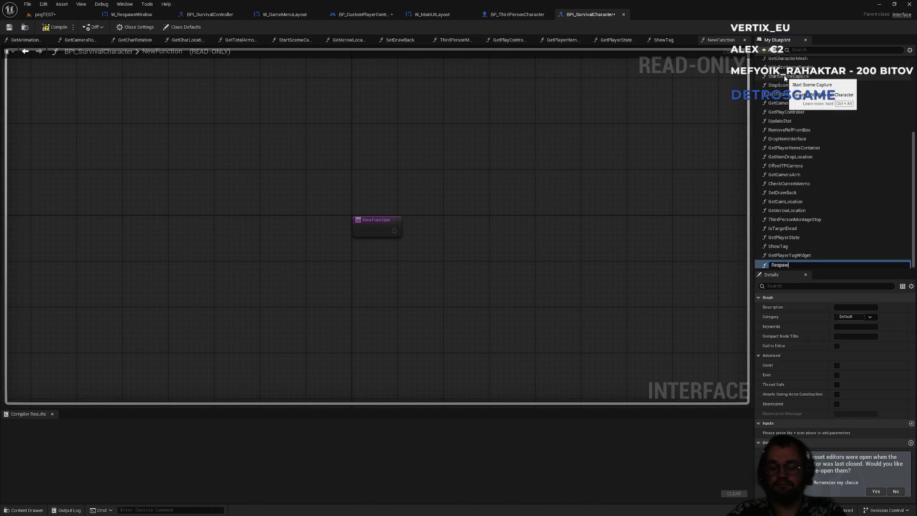
type("yer")
key("Return")
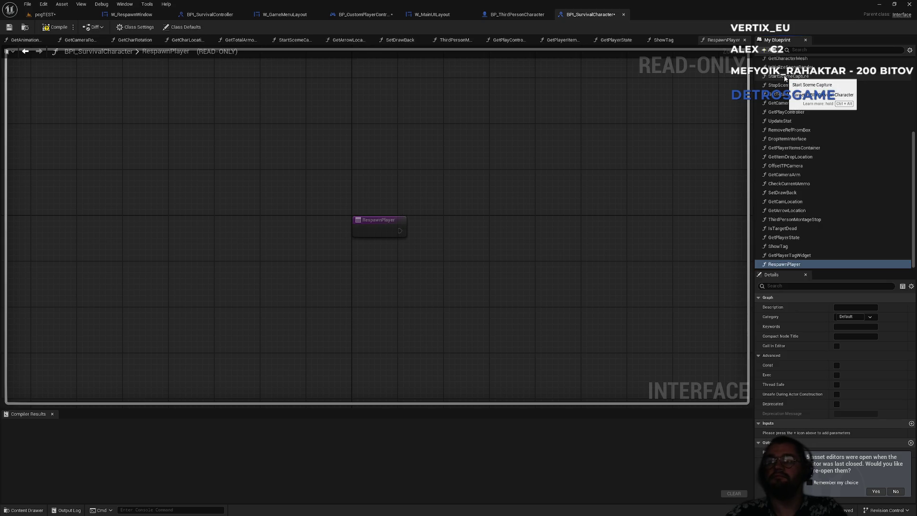
left_click(54, 27)
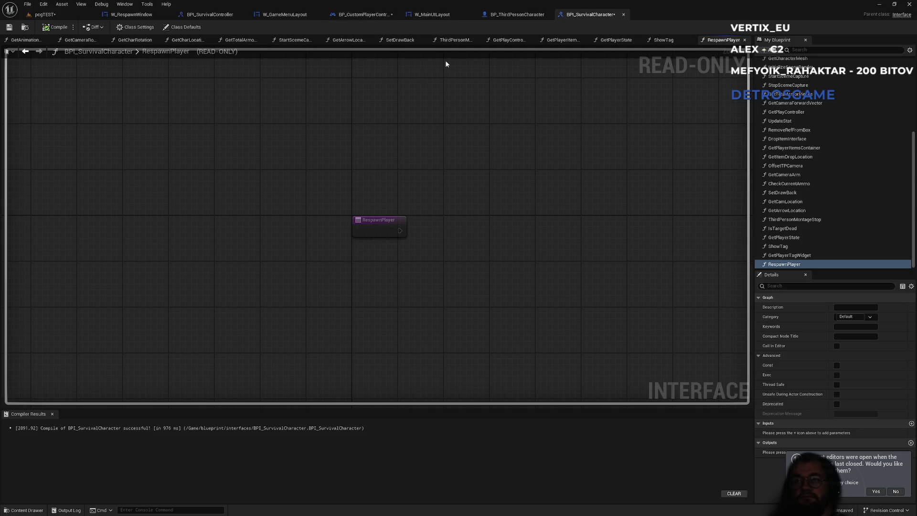
Step: Back in W_RespawnWindow, detach the On Clicked event from Set Respawn
left_click(515, 16)
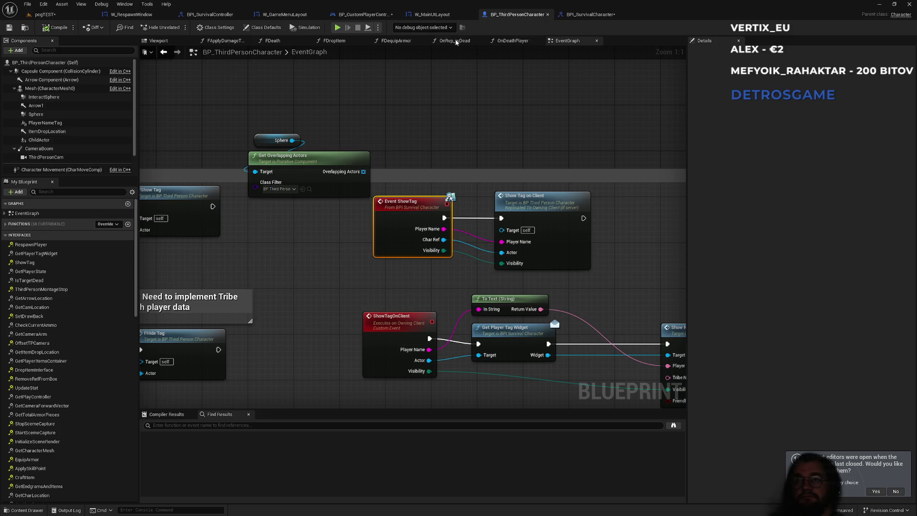
left_click(427, 14)
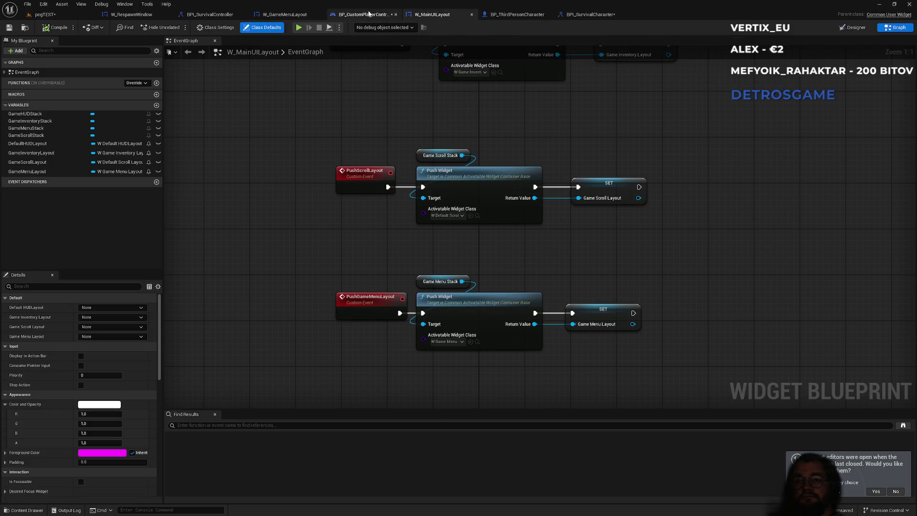
left_click(368, 14)
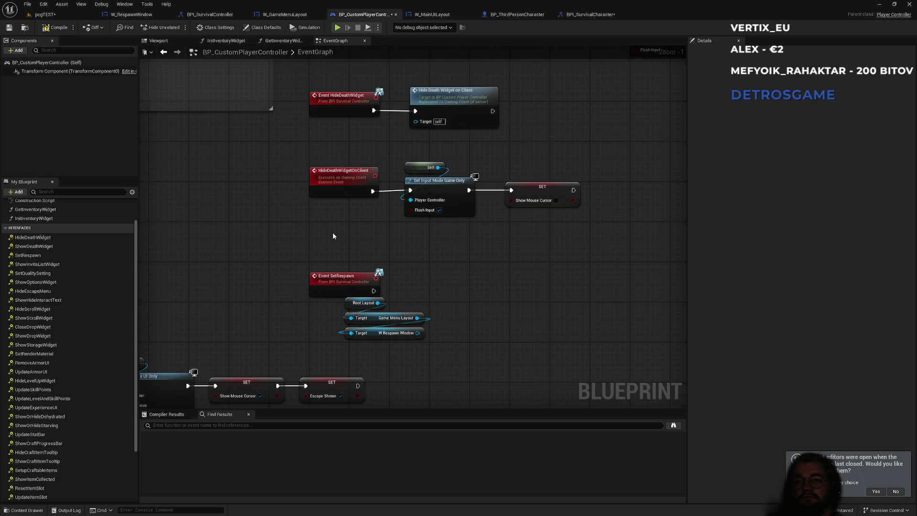
left_click(282, 14)
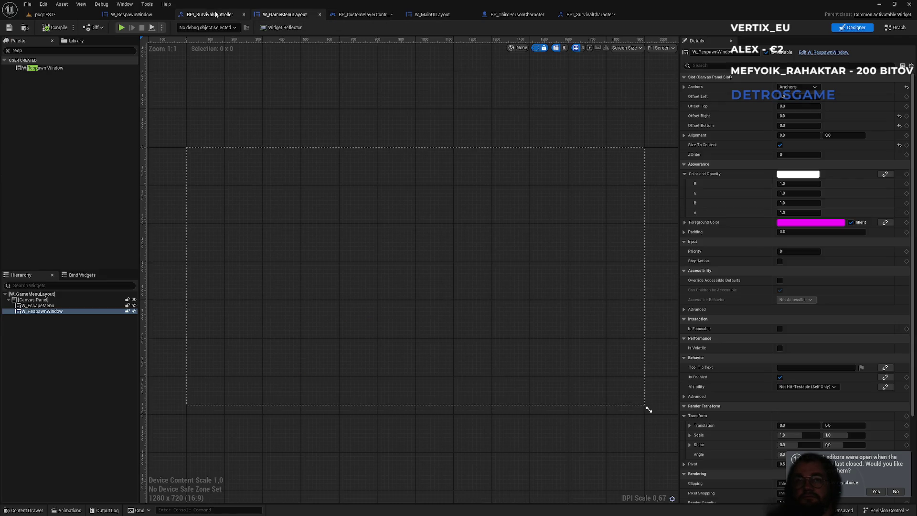
left_click(212, 14)
left_click(131, 14)
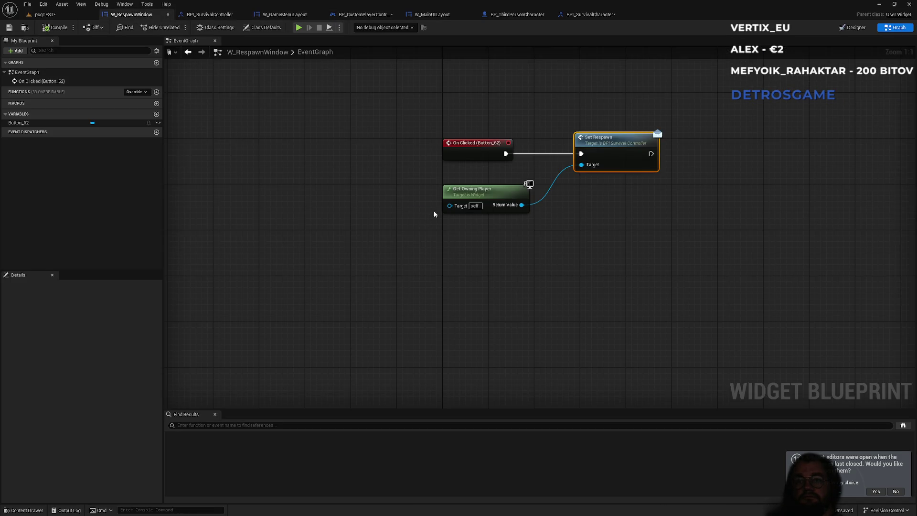
left_click(482, 145)
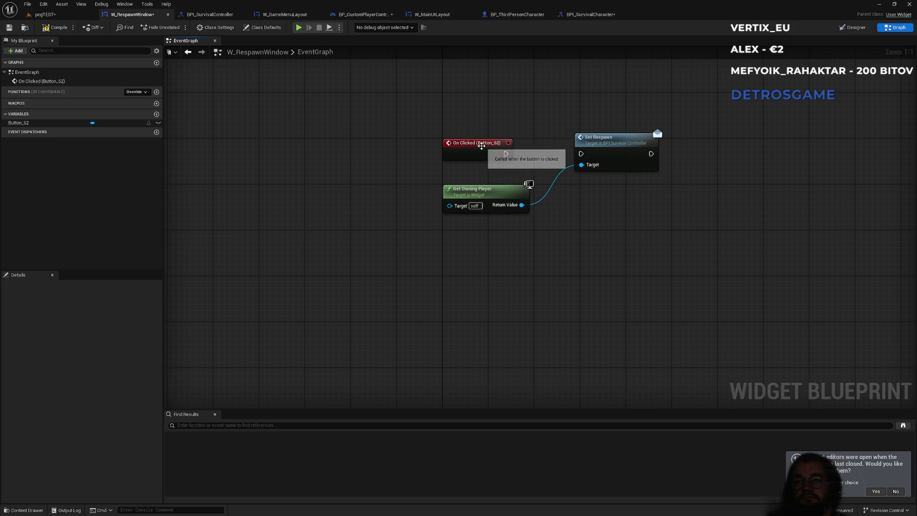
left_click_drag(481, 145, 483, 99)
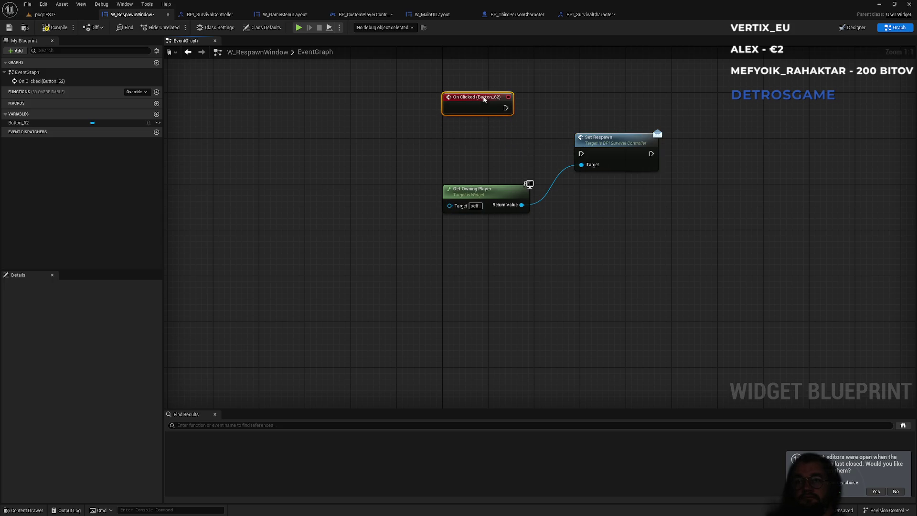
Step: Add a Get Owning Player Pawn node and place it under On Clicked
right_click(411, 234)
type("get owning")
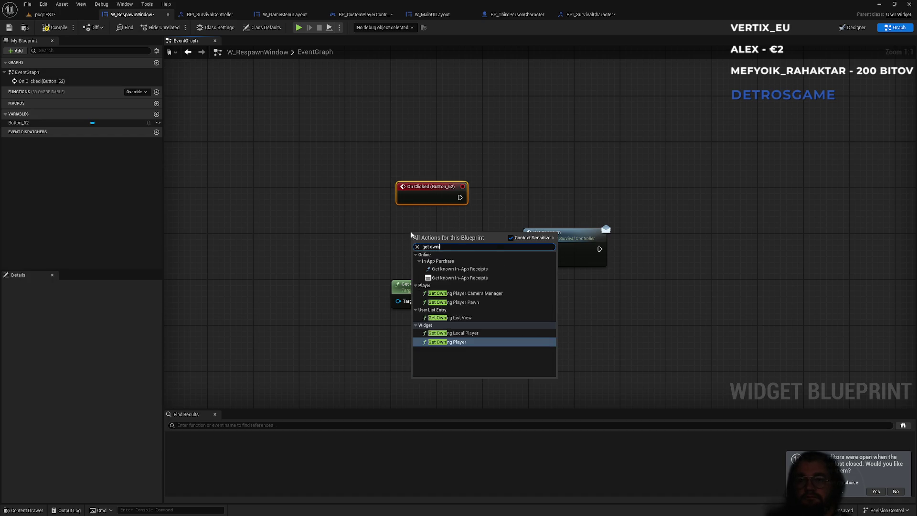
key("Up")
key("Up")
key("Up")
key("Return")
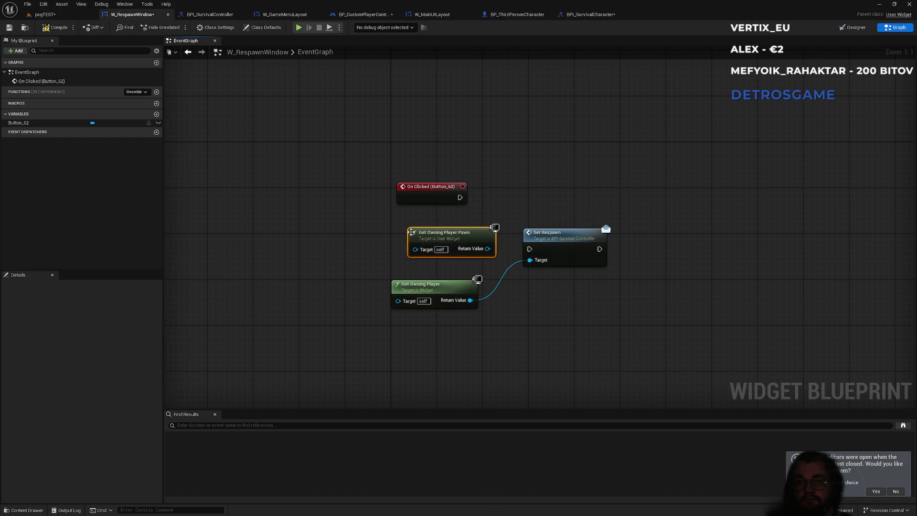
left_click_drag(410, 232, 399, 232)
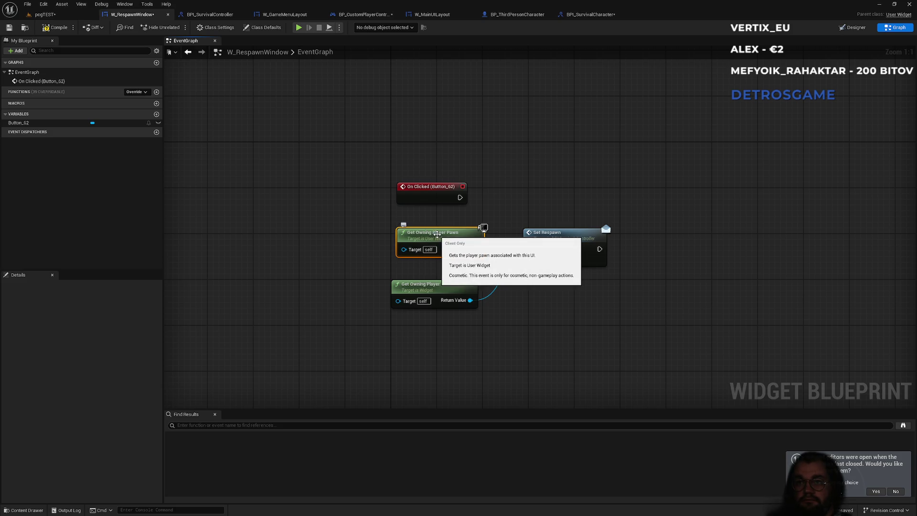
left_click_drag(436, 233, 436, 222)
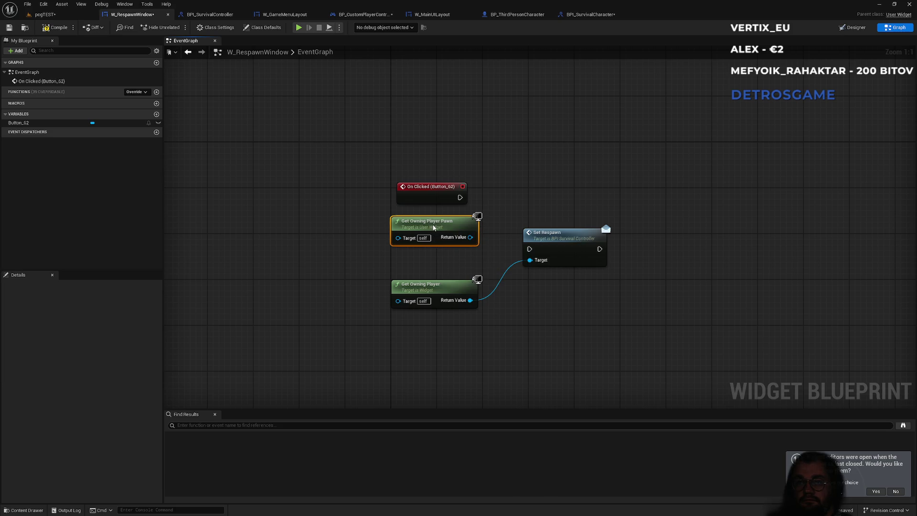
mouse_move(426, 167)
left_mouse_down()
mouse_move(437, 253)
mouse_move(407, 179)
mouse_move(512, 159)
mouse_move(500, 154)
left_mouse_up()
Step: Add Respawn Player on the pawn's Return Value and wire On Clicked into it
type("respawn")
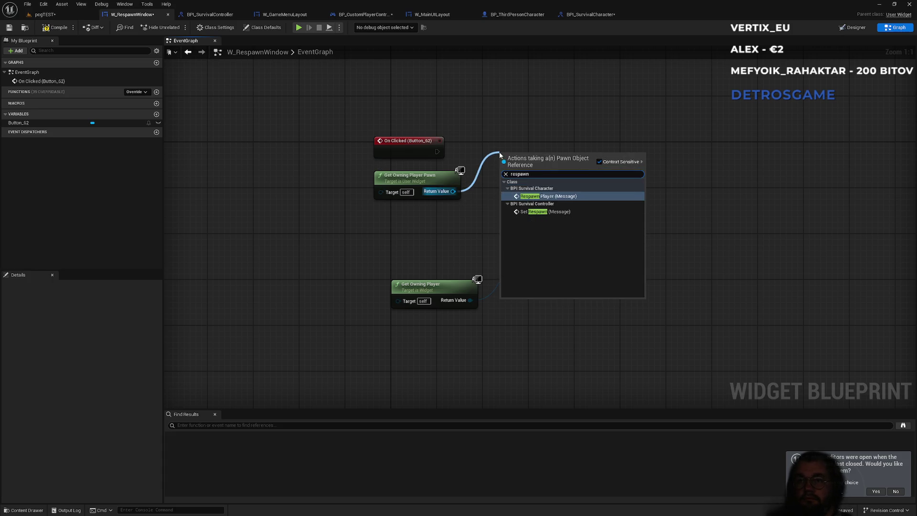
key("Return")
mouse_move(436, 151)
left_mouse_down()
mouse_move(501, 169)
mouse_move(537, 142)
left_mouse_up()
left_click(471, 115)
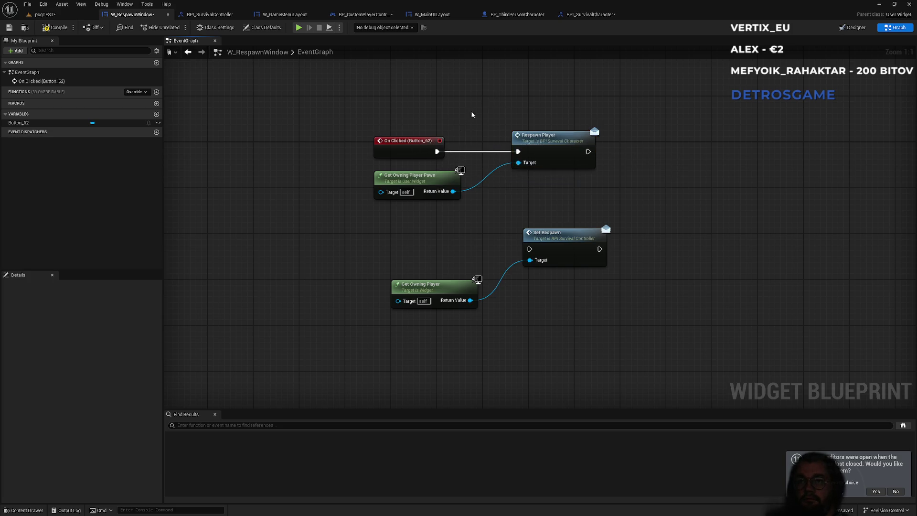
Step: Compile the W_RespawnWindow blueprint
left_click(57, 27)
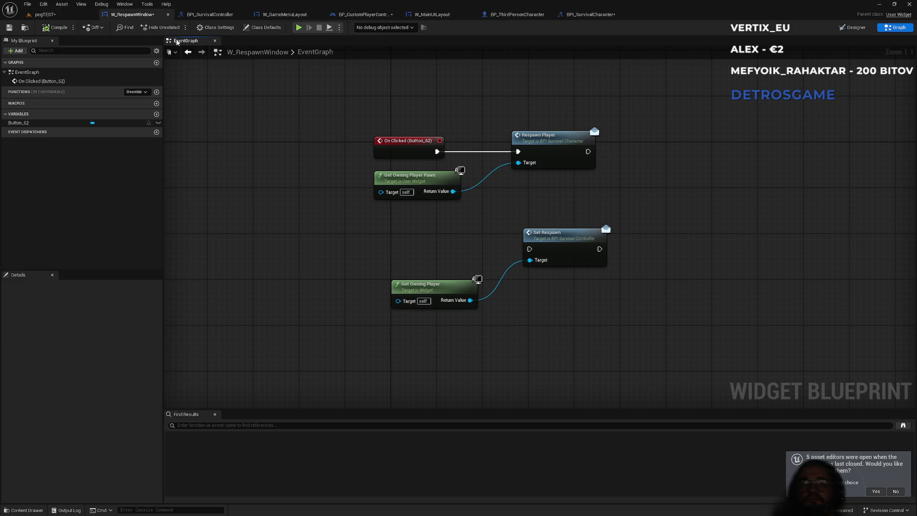
Step: Return to the pcgTEST level and open the blueprint folder in the Content Browser
left_click(52, 15)
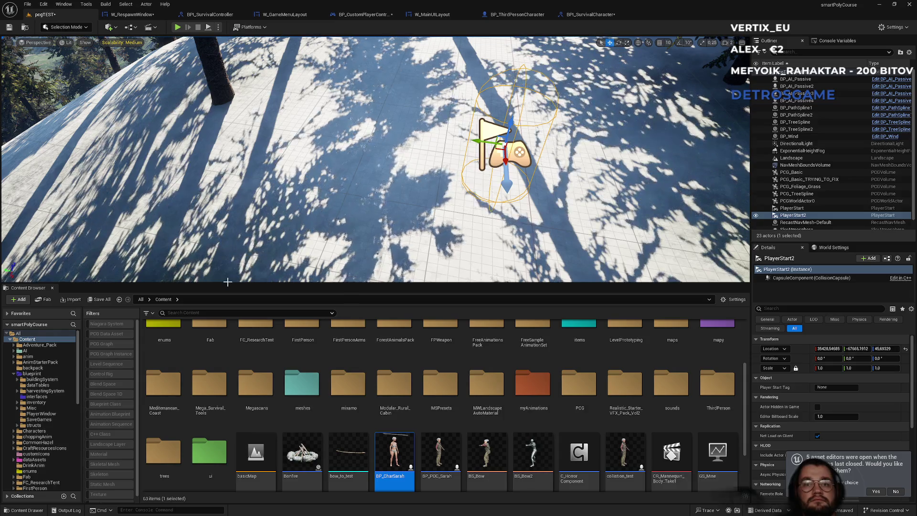
scroll(302, 399, "up", 5)
double_click(394, 340)
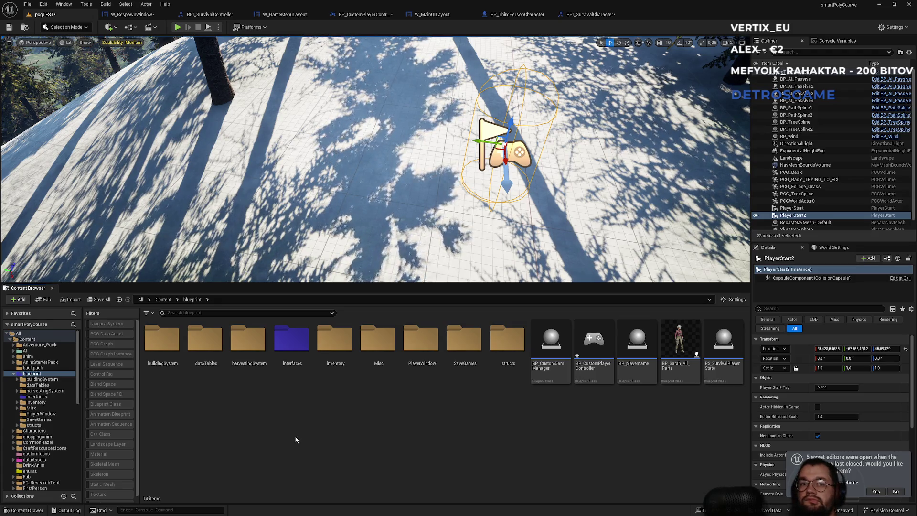
Step: Create an Actor Blueprint named BP_SpawnZone, save the map, and open the new blueprint
right_click(279, 452)
left_click(318, 207)
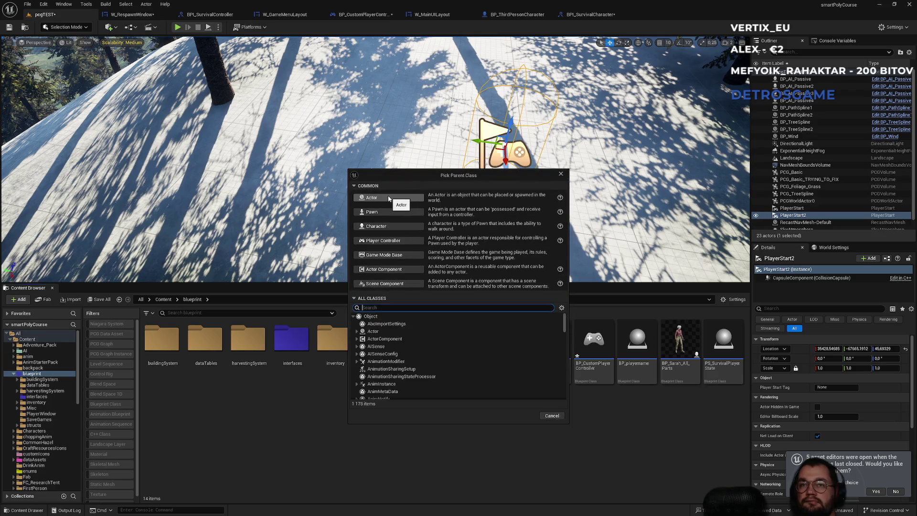
left_click(388, 199)
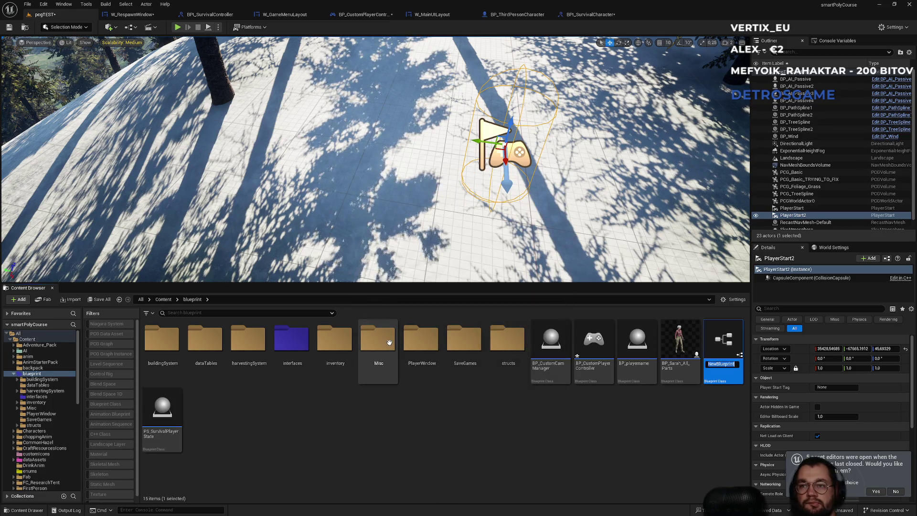
type("BP_")
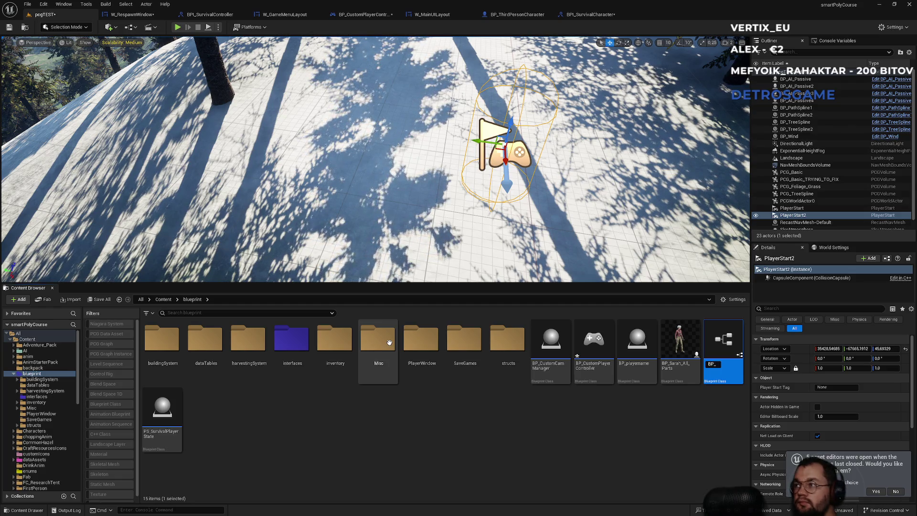
type("Spawn")
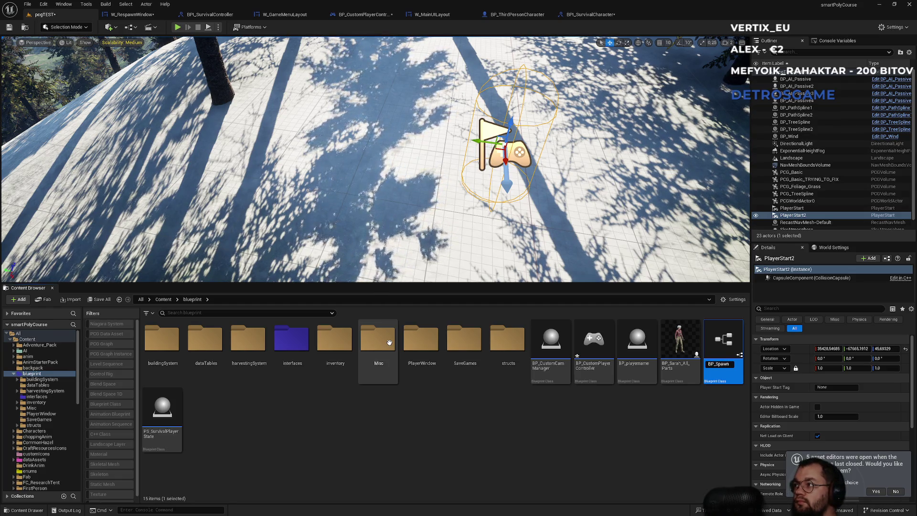
type("Zone")
key("Return")
key("ctrl+s")
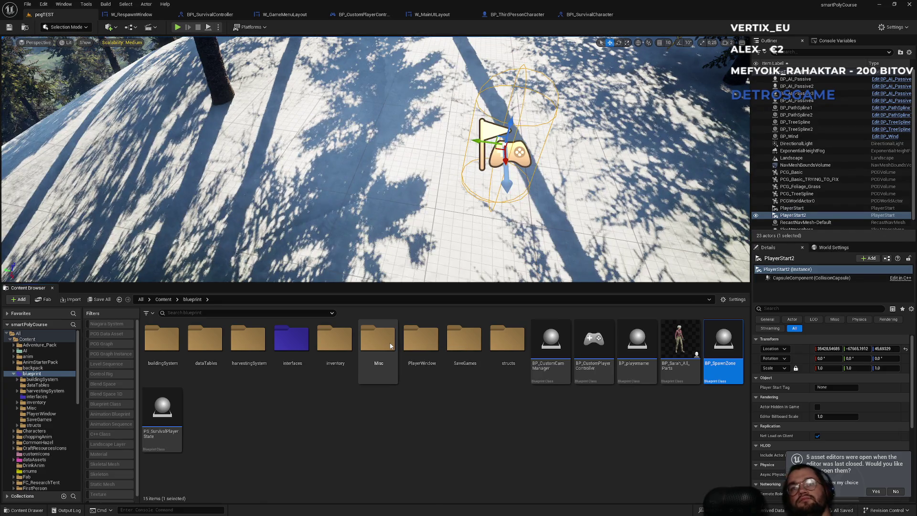
key("Return")
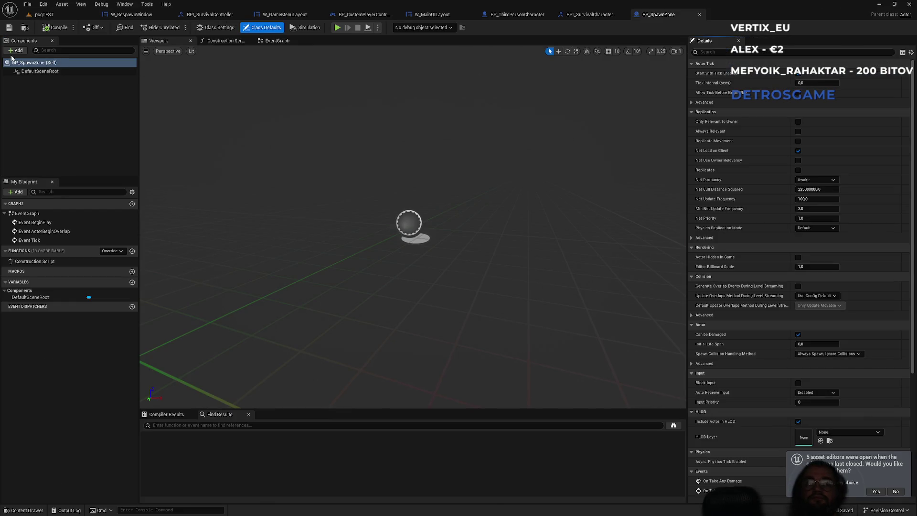
Step: Add a Box Collision component to BP_SpawnZone
left_click(16, 51)
type("box")
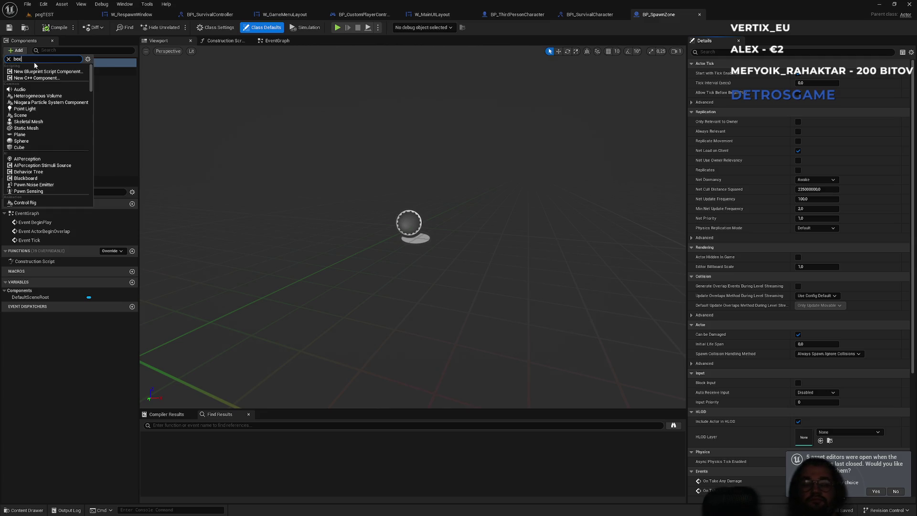
left_click(41, 74)
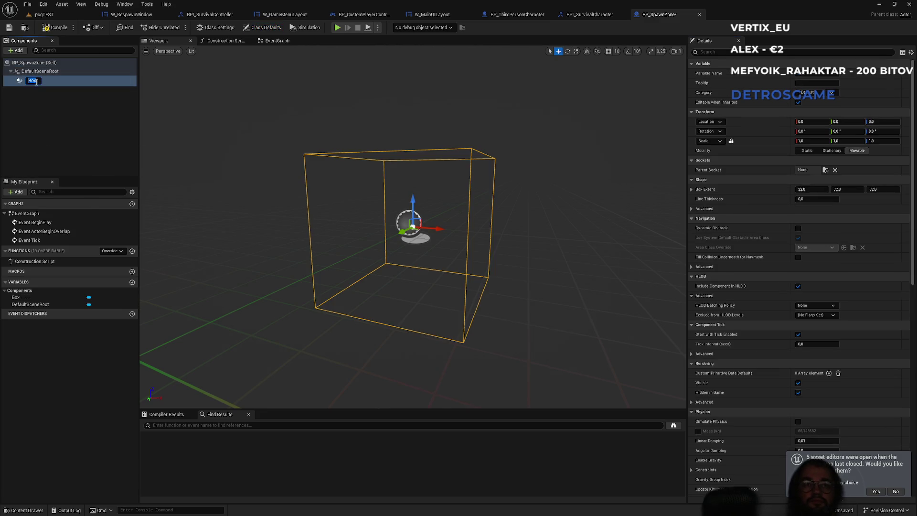
key("Return")
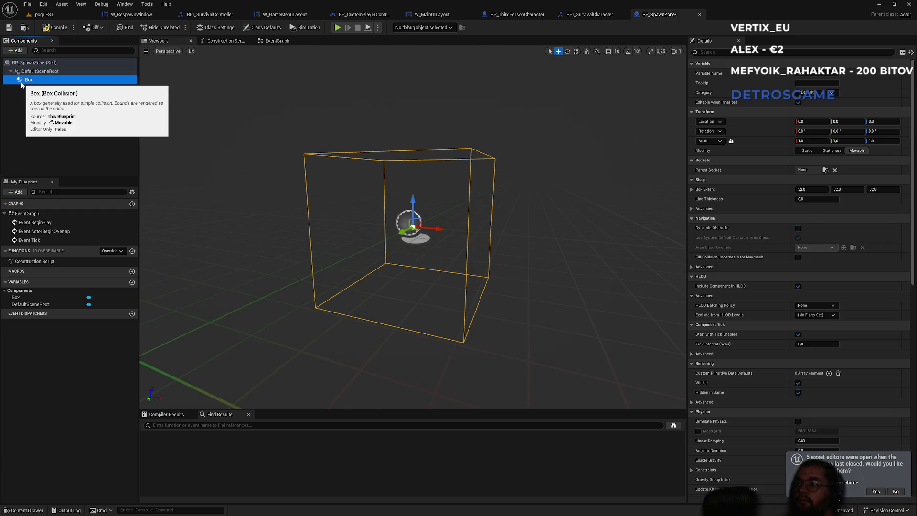
Step: Add a Billboard component and attach it directly under DefaultSceneRoot
left_click(51, 50)
left_click(21, 51)
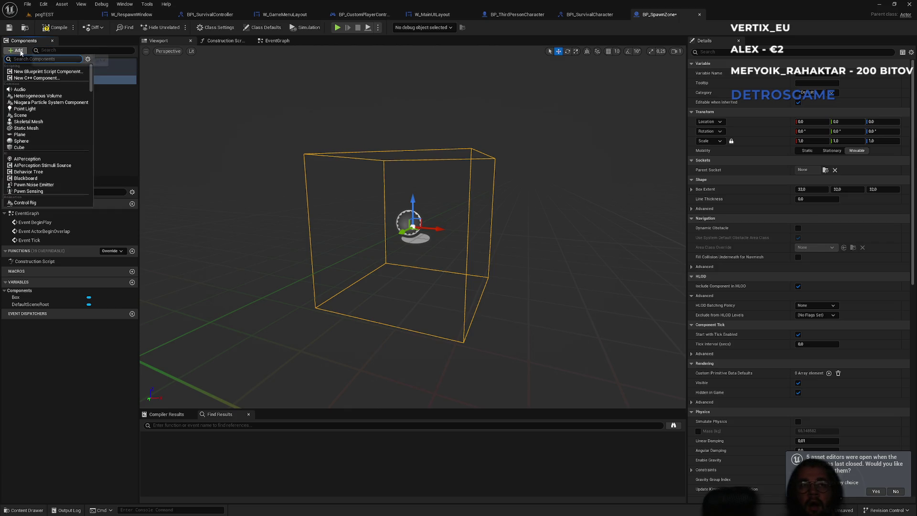
type("billbo")
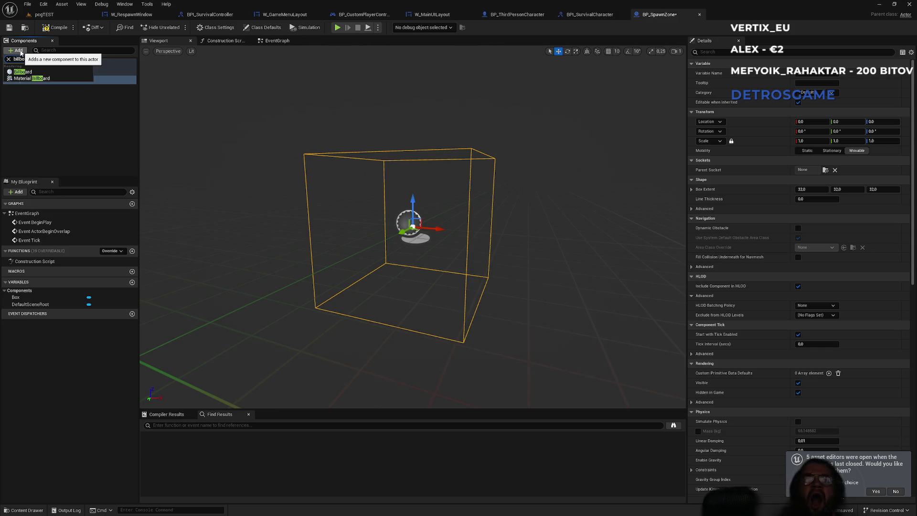
left_click(22, 71)
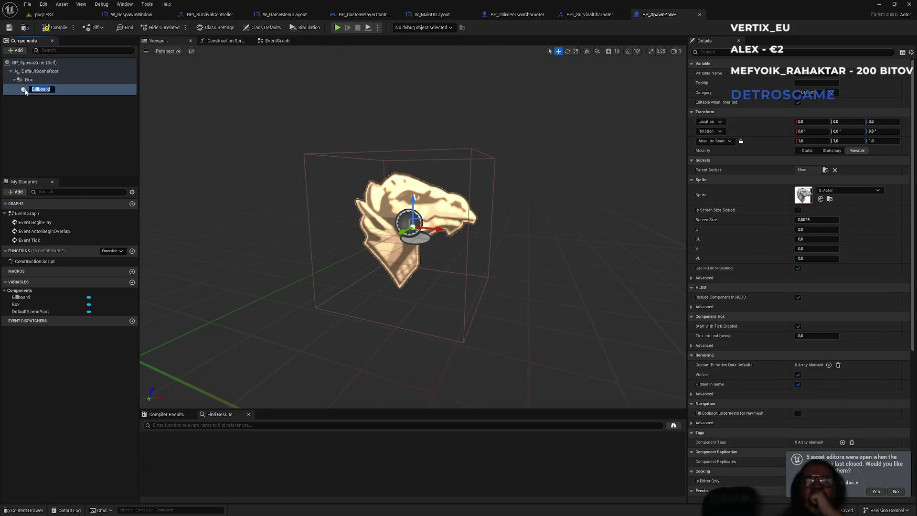
left_click_drag(30, 90, 27, 78)
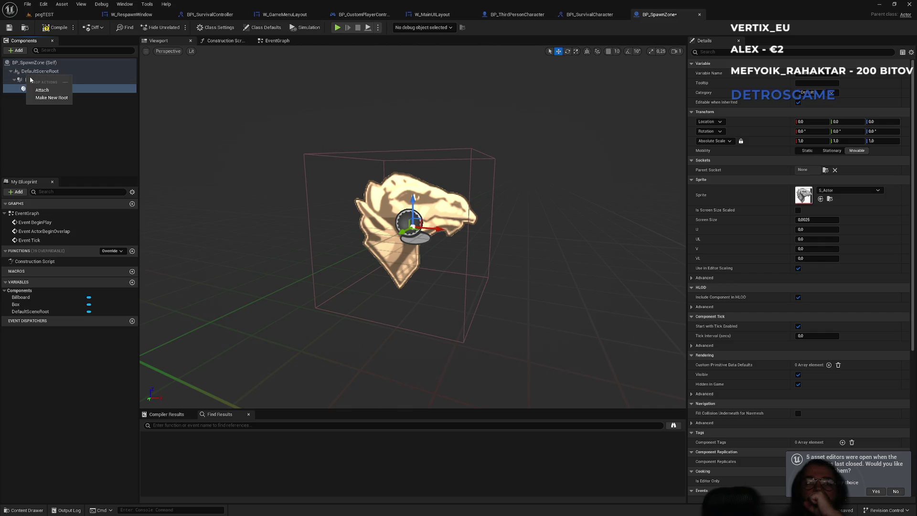
left_click(42, 94)
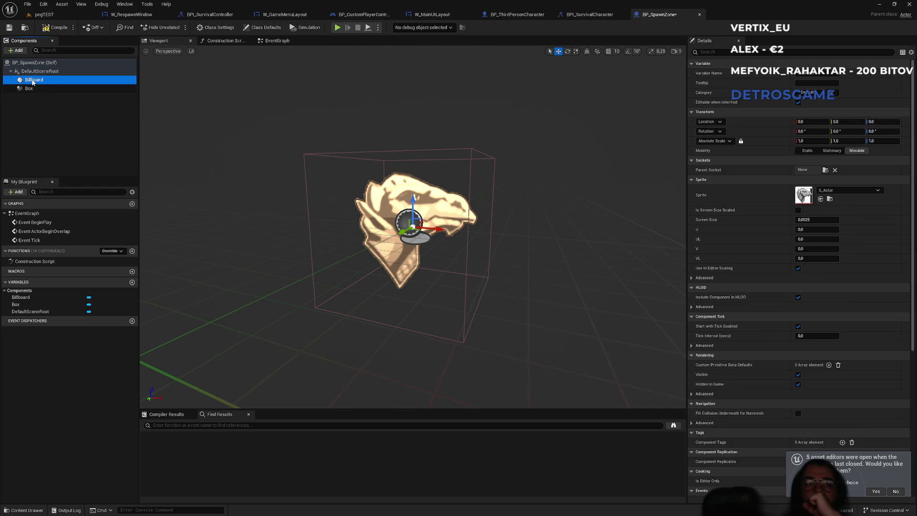
left_click(32, 83)
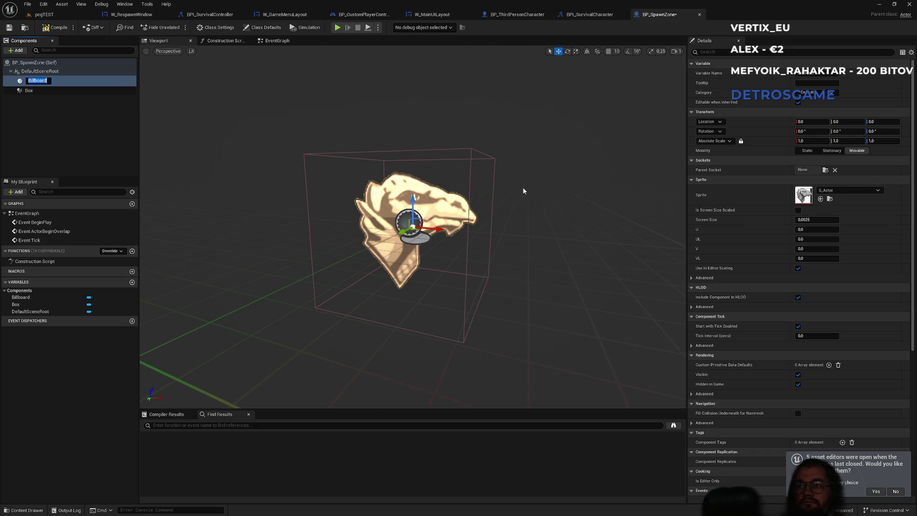
scroll(524, 191, "up", 5)
scroll(525, 192, "down", 5)
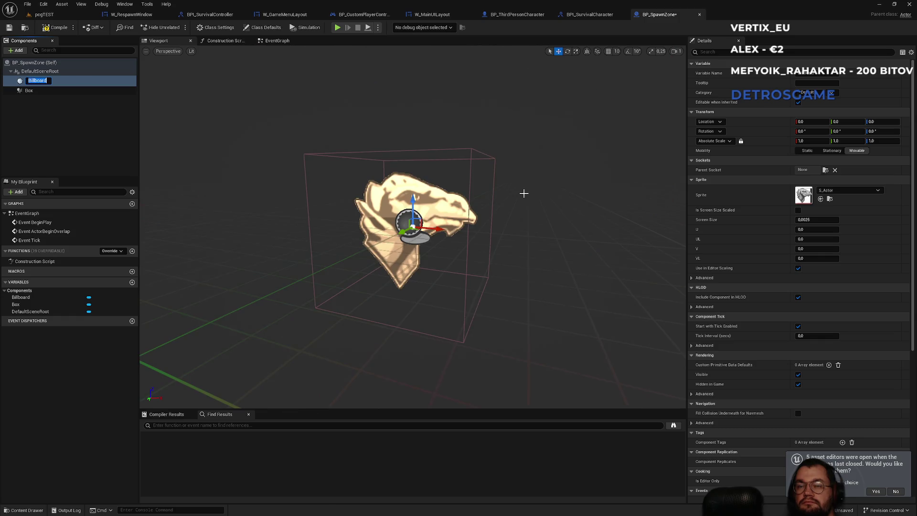
Step: Set the Billboard's sprite to S_Pawn
left_click(837, 189)
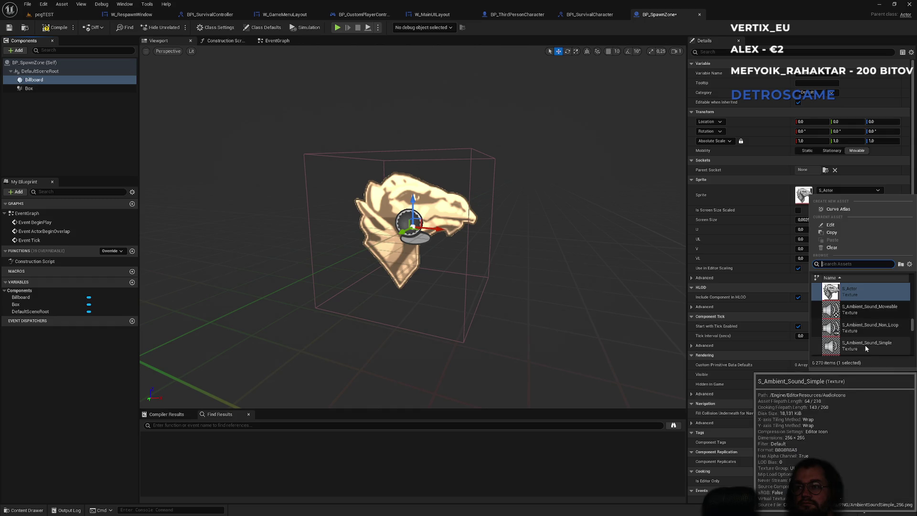
scroll(864, 343, "down", 3)
scroll(866, 340, "down", 4)
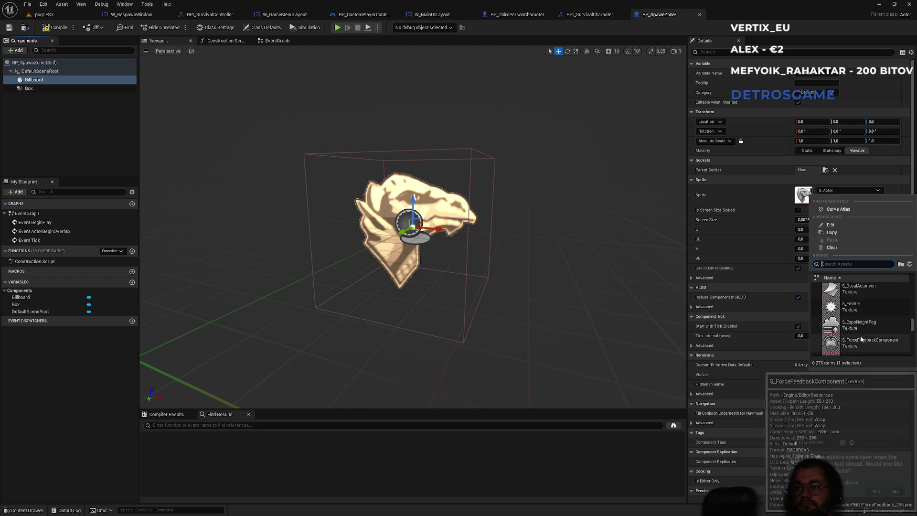
scroll(855, 337, "down", 5)
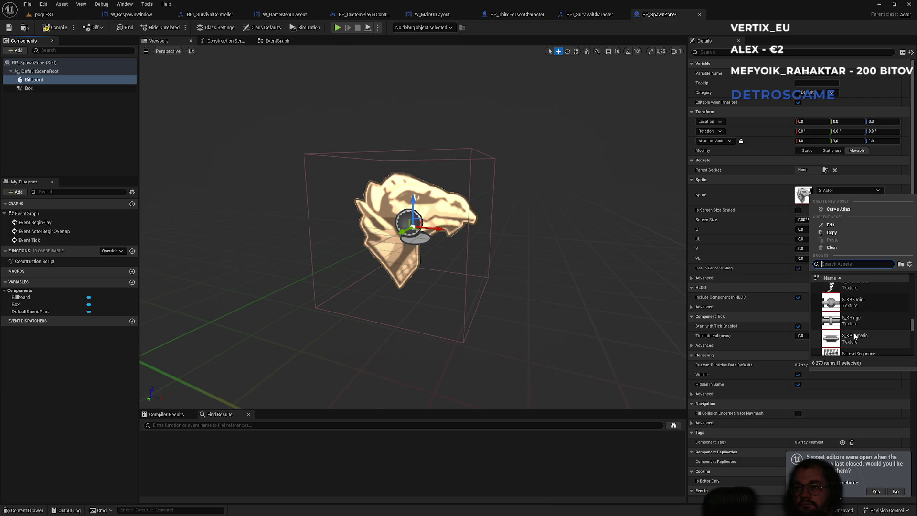
scroll(855, 337, "down", 5)
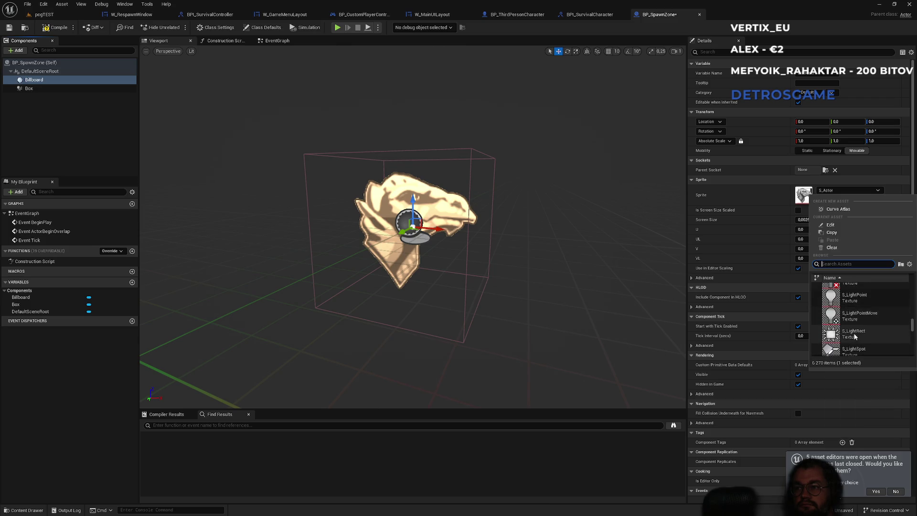
scroll(854, 337, "up", 3)
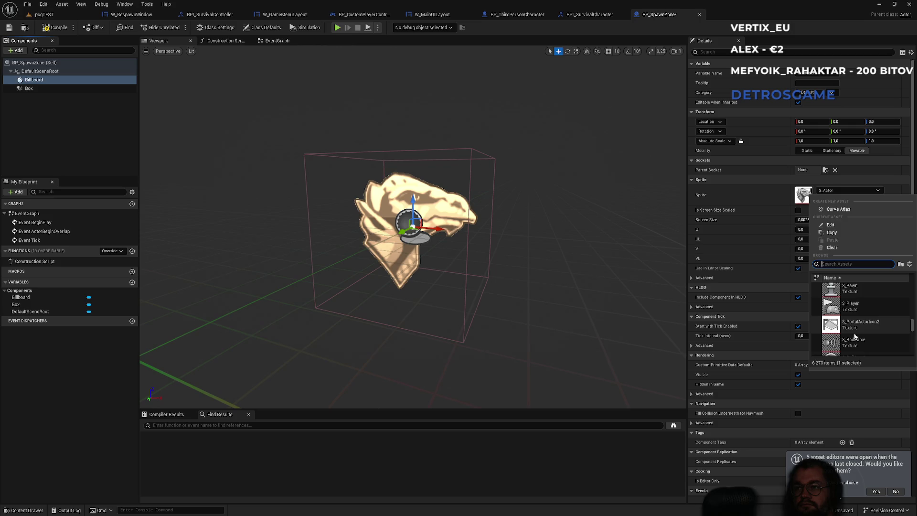
left_click(859, 300)
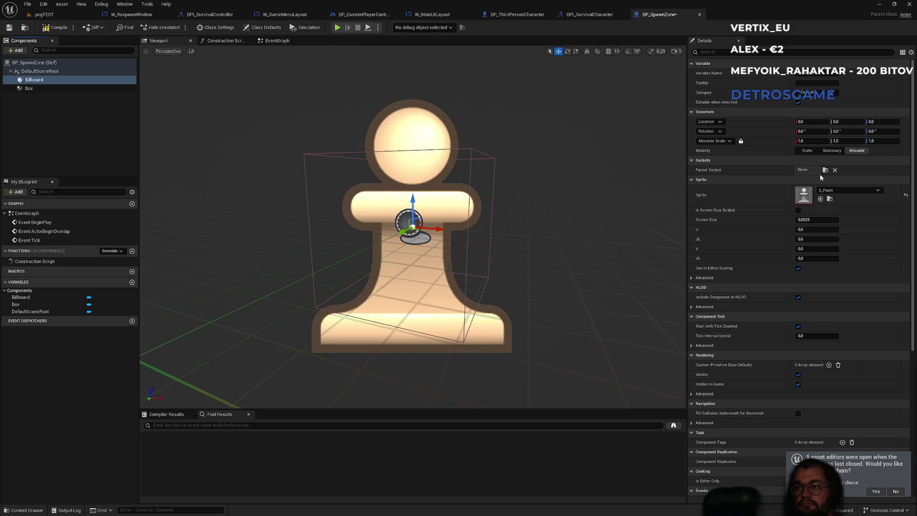
Step: Set the Billboard's absolute scale to 25 on every axis
left_click(815, 141)
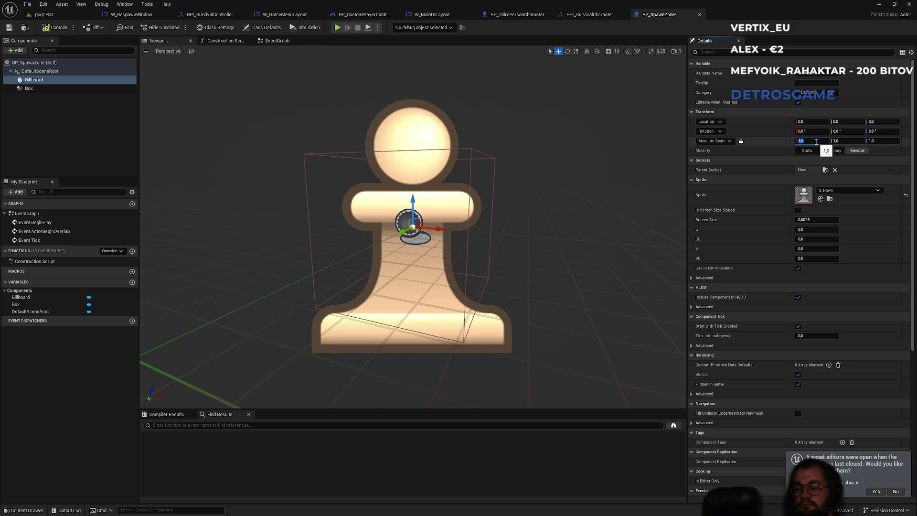
type("25")
key("Return")
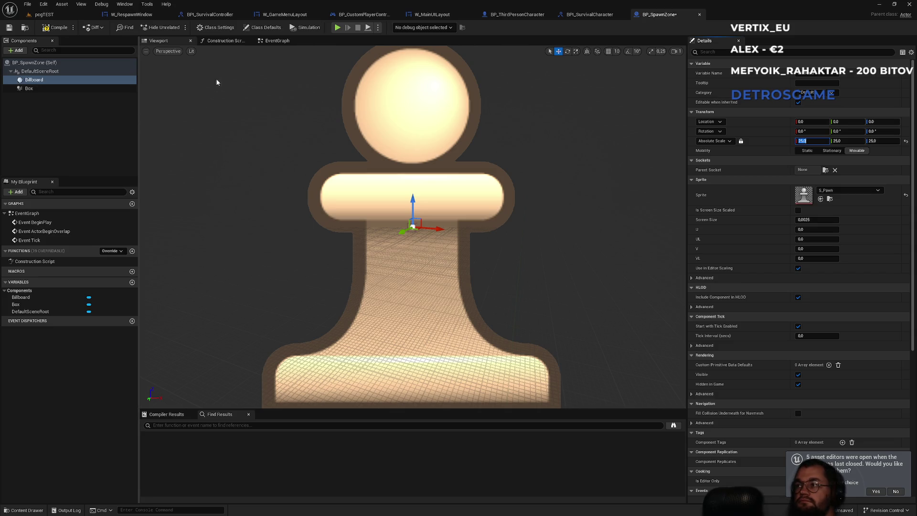
Step: Open BP_SpawnZone's Class Defaults
left_click(264, 28)
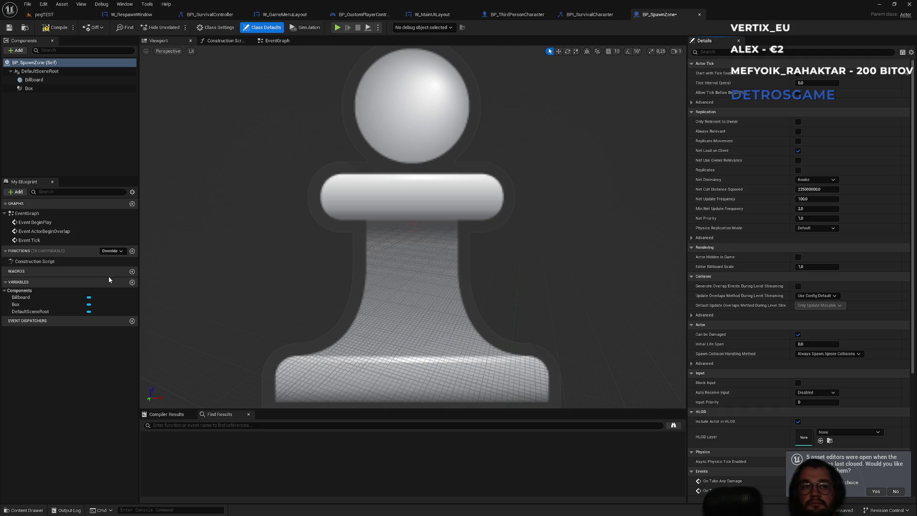
Step: Create a new function named GetRandomLocation in BP_SpawnZone
left_click(132, 251)
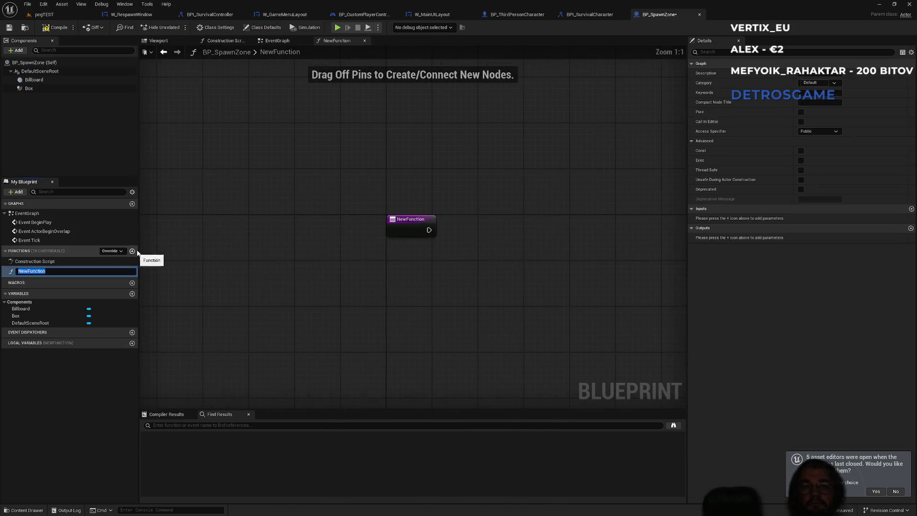
type("GetRan")
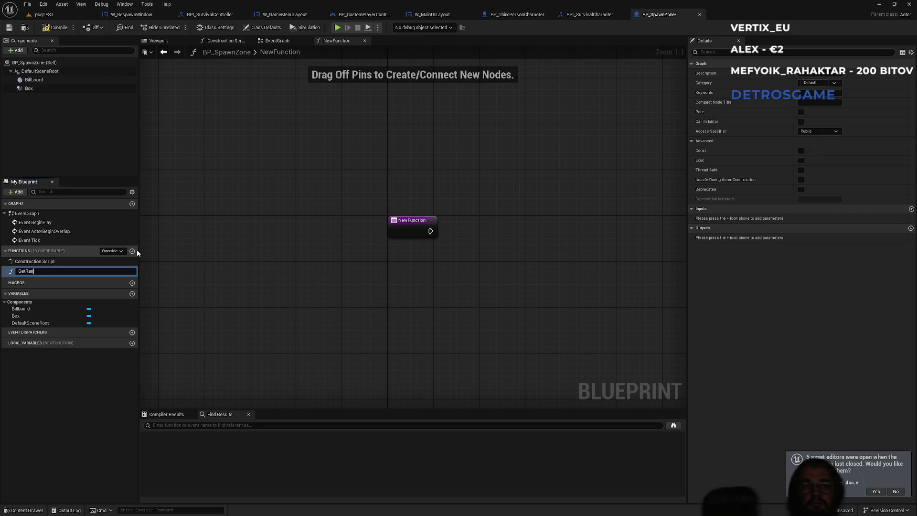
type("domLocation")
key("Return")
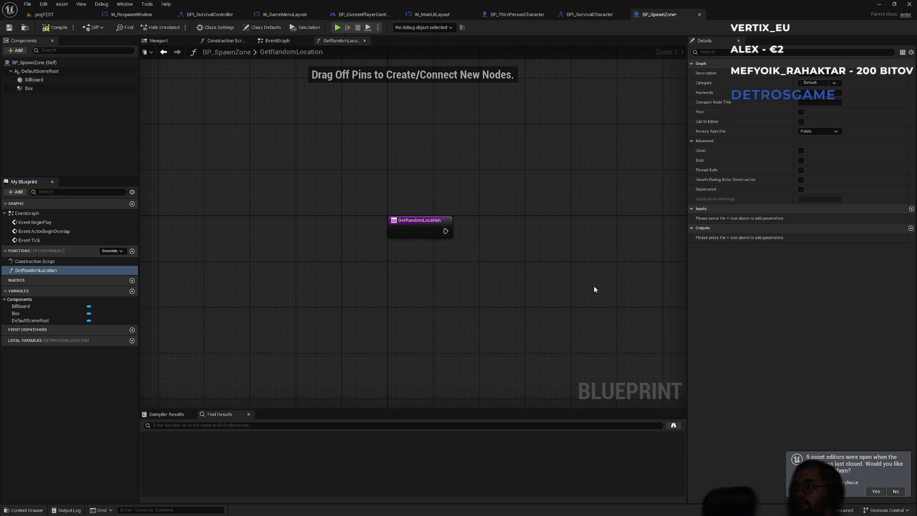
Step: Add two outputs to the function, making the second a Vector named Location
left_click(910, 228)
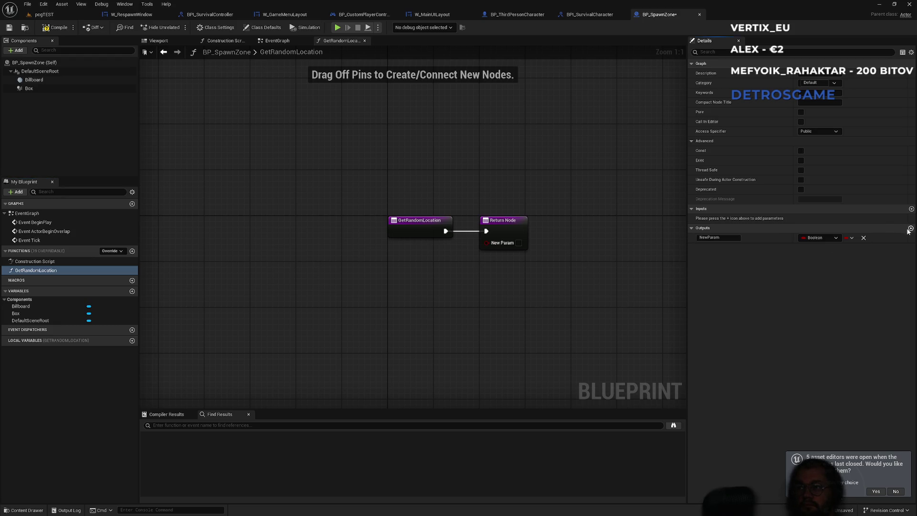
left_click(910, 228)
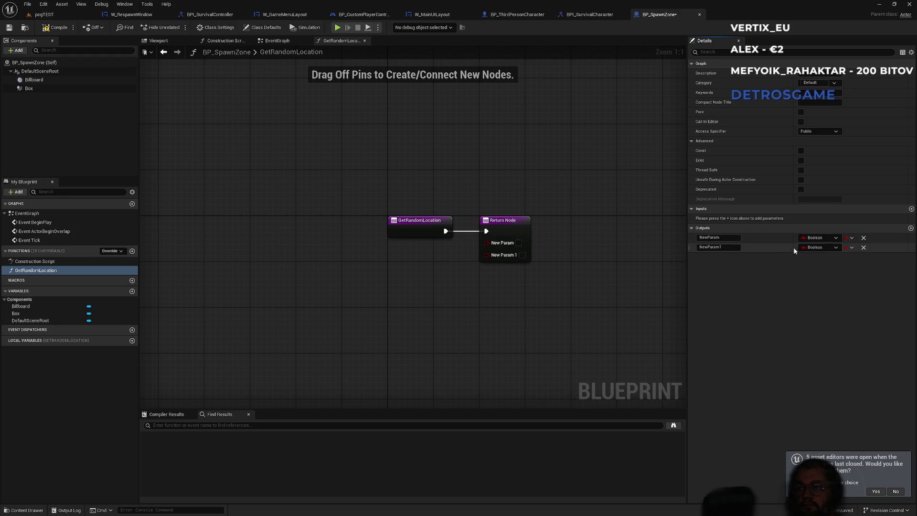
left_click(820, 248)
left_click(819, 324)
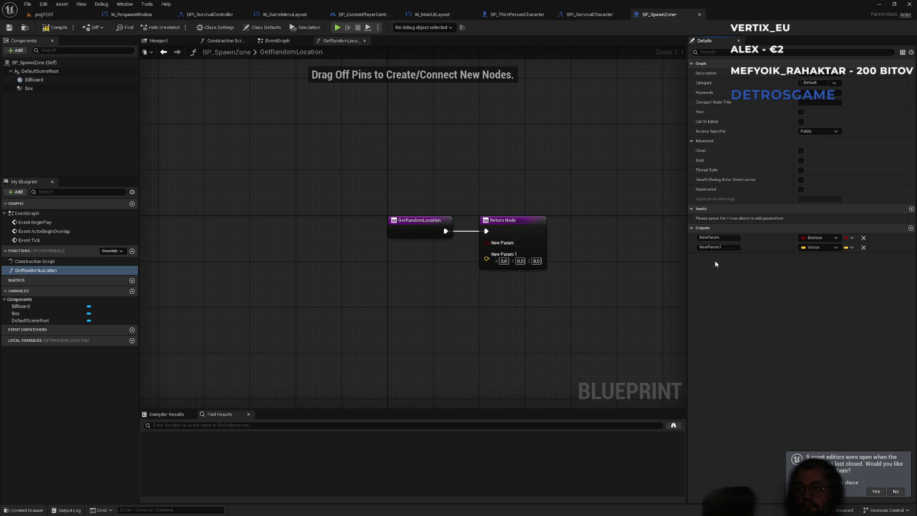
left_click(735, 247)
type("Loca")
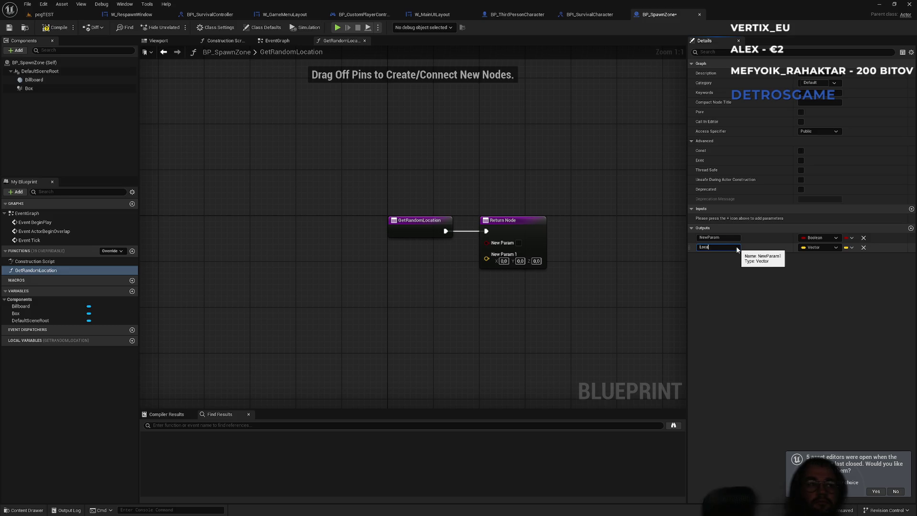
type("tion")
key("Return")
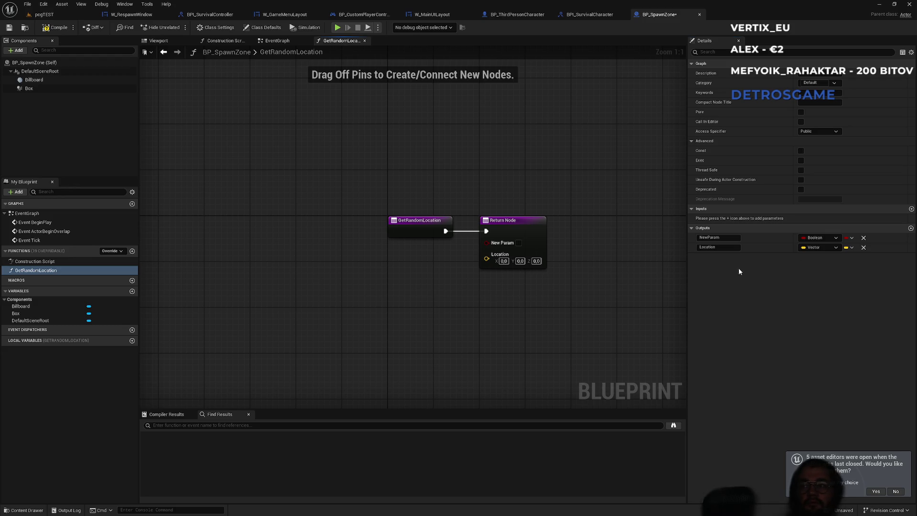
Step: Rename the first (Boolean) output to Hit and reposition the Return Node
double_click(721, 238)
type("Hit")
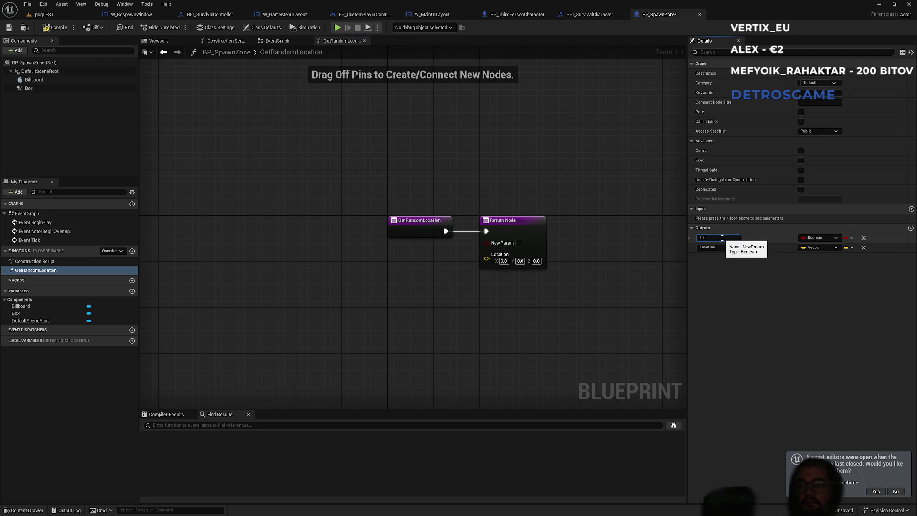
key("Return")
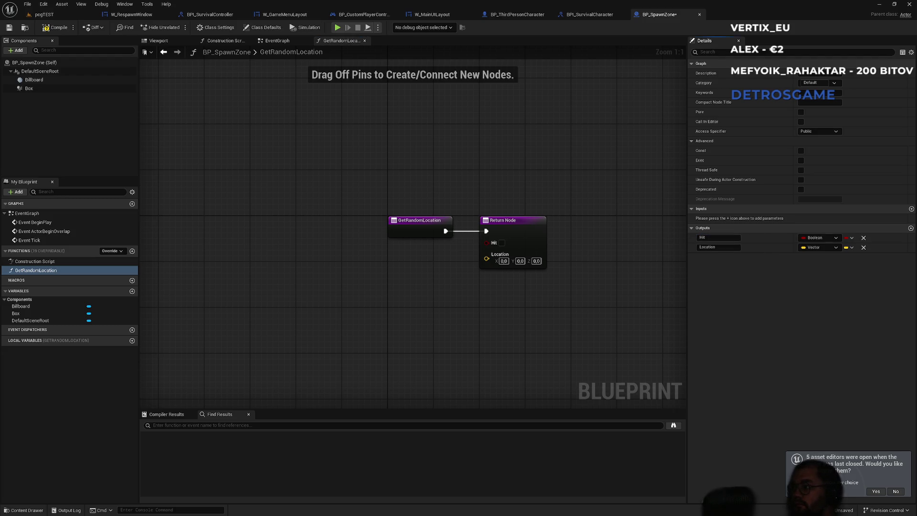
mouse_move(514, 231)
left_mouse_down()
mouse_move(560, 219)
mouse_move(728, 226)
mouse_move(472, 223)
left_mouse_up()
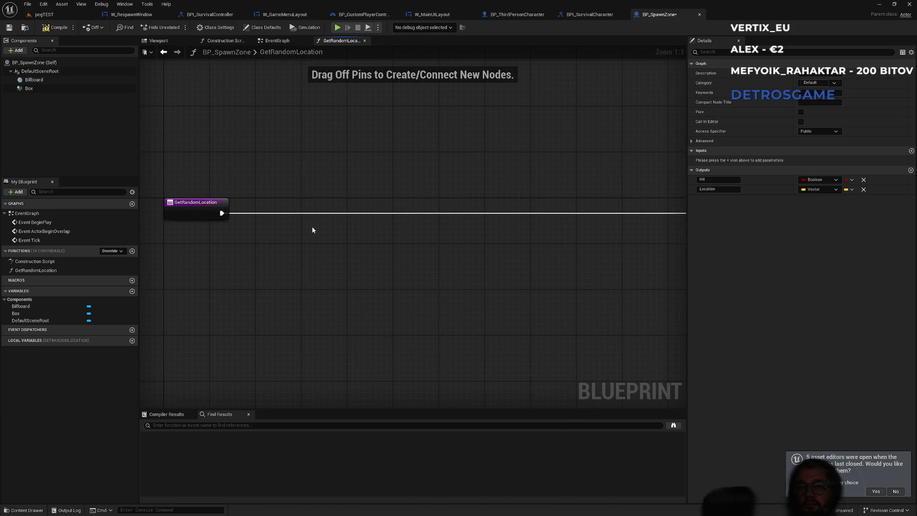
Step: Add Get Actor Location and Get Actor Transform nodes to GetRandomLocation
left_click_drag(313, 230, 401, 235)
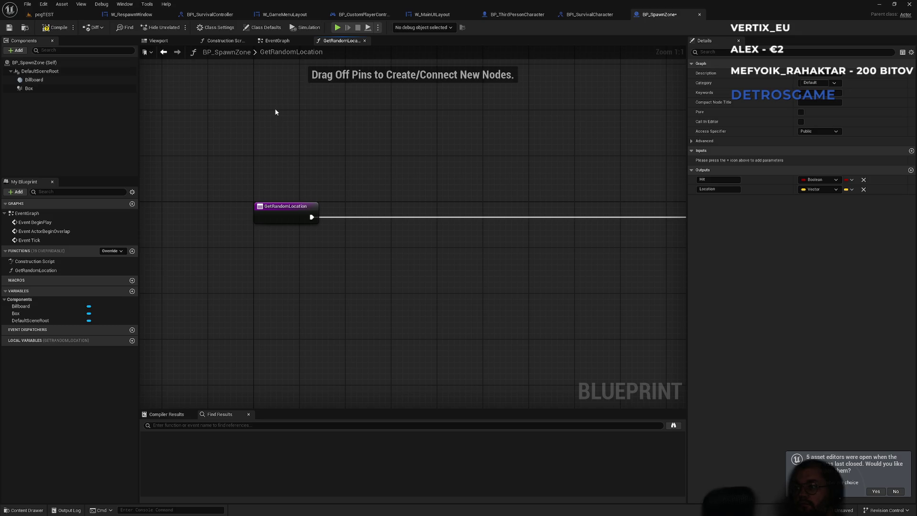
right_click(301, 269)
type("get")
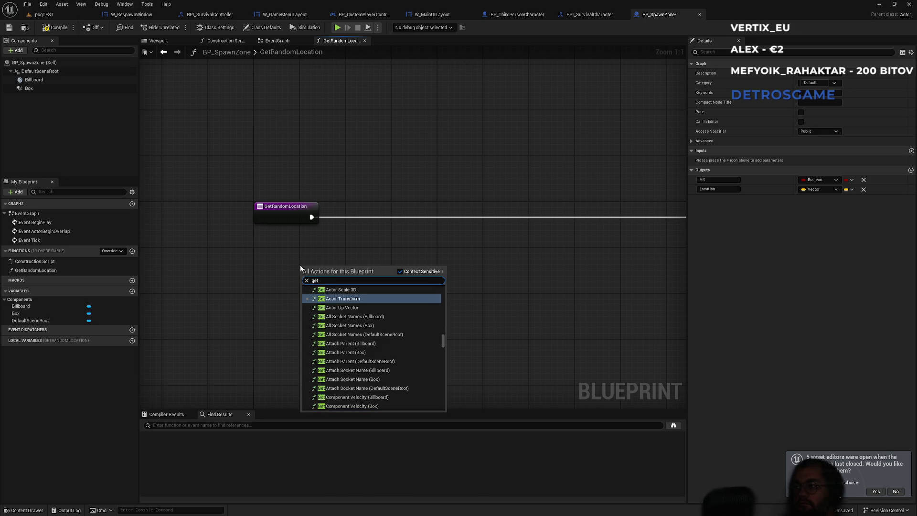
type(" actor lo")
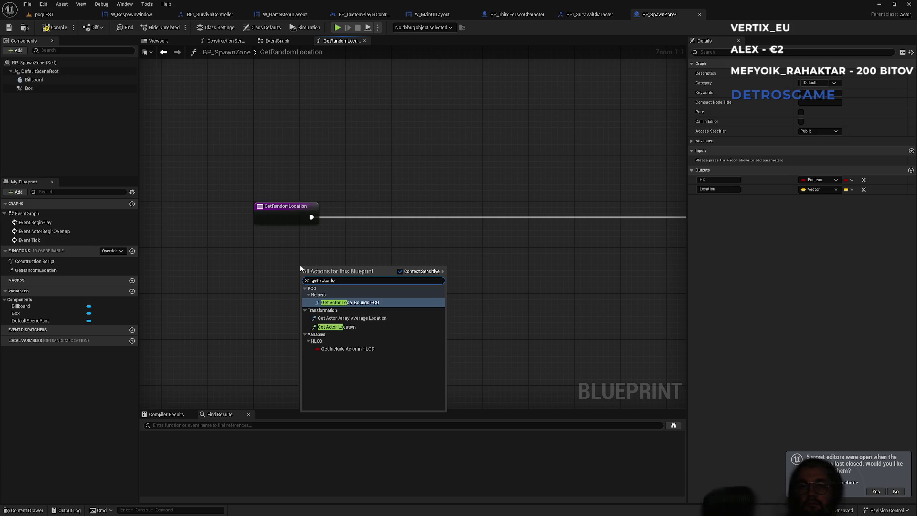
key("Down")
key("Down")
key("Return")
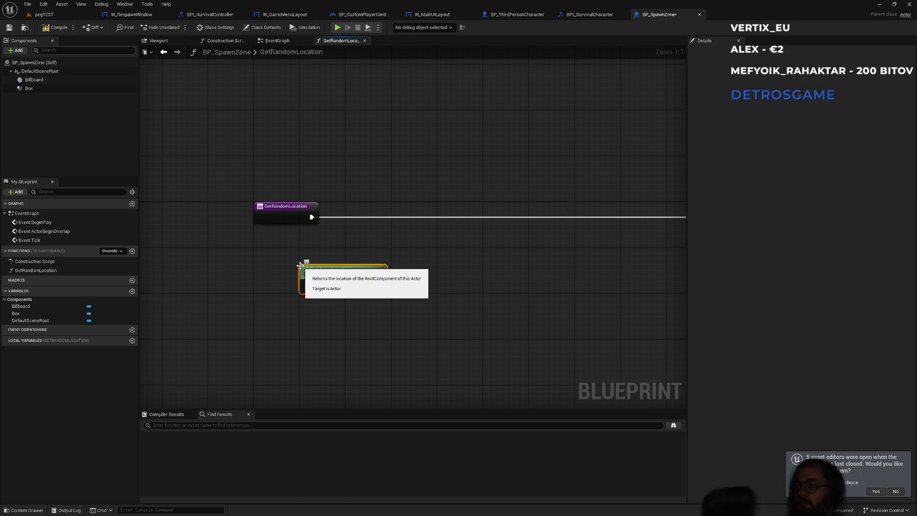
right_click(277, 337)
type("get actor t")
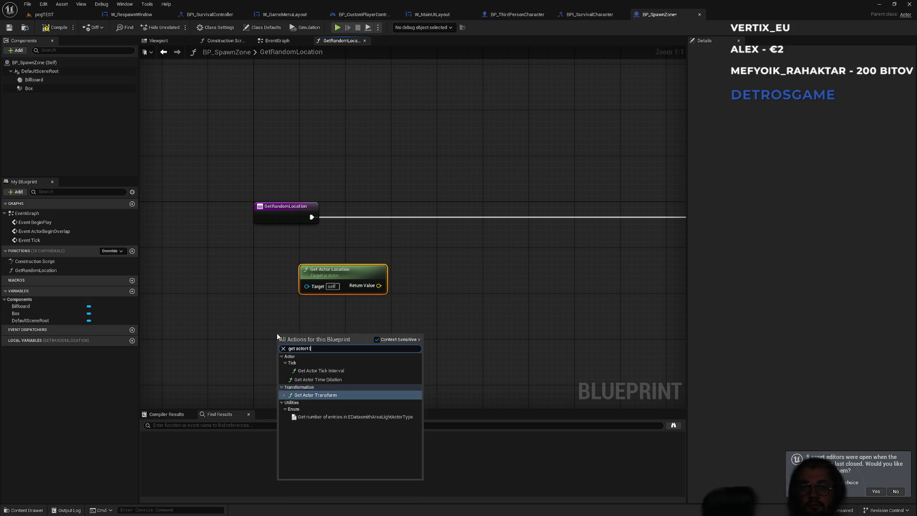
type("ra")
key("Return")
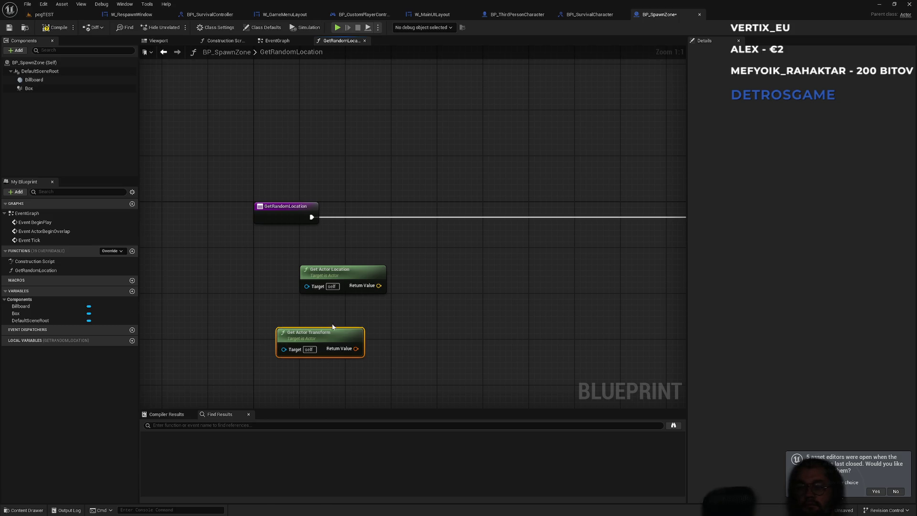
Step: Split the transform pin and multiply its Scale by a float of 30
right_click(355, 351)
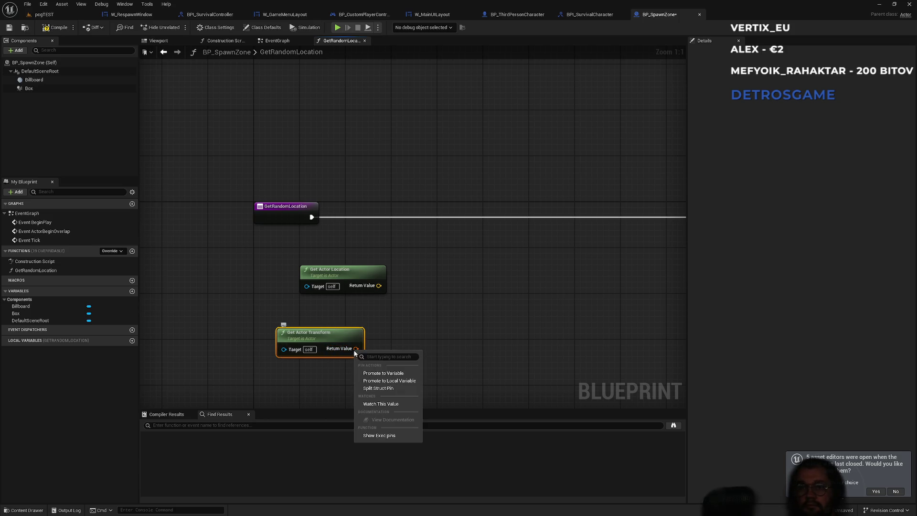
left_click(385, 387)
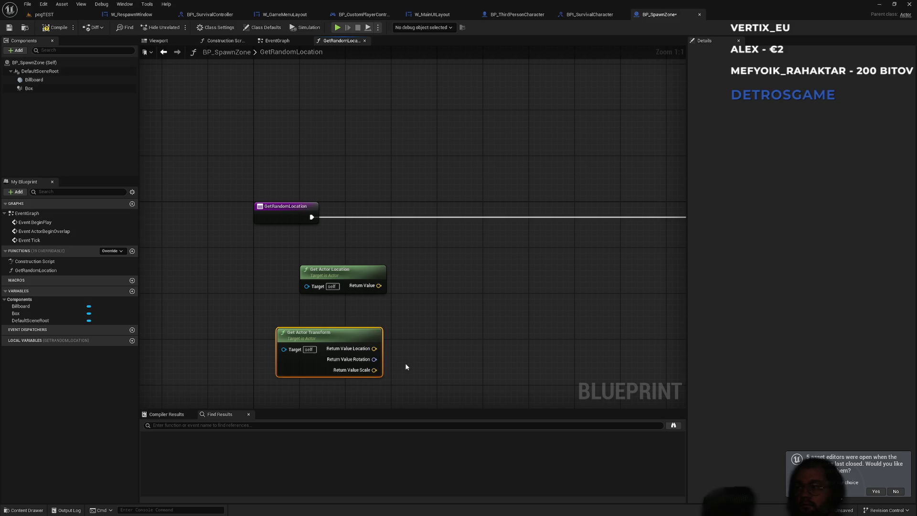
left_click_drag(375, 371, 439, 350)
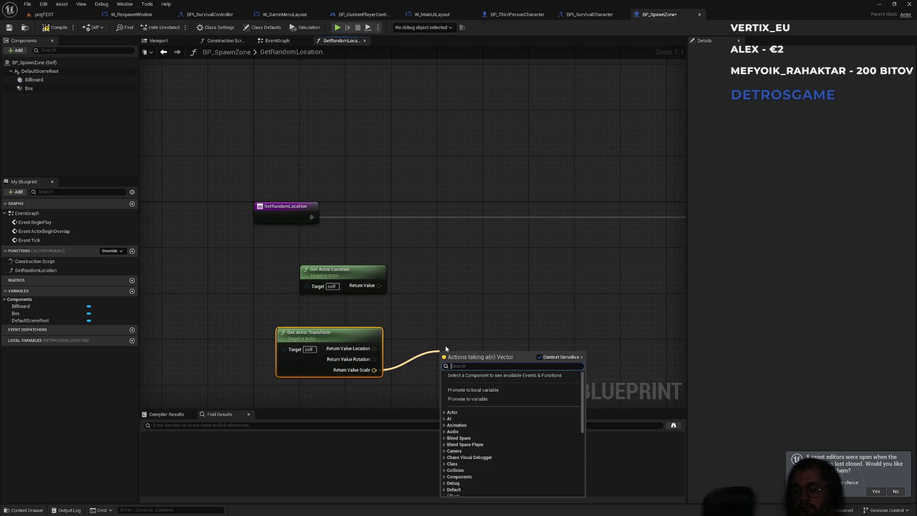
type("*")
key("Return")
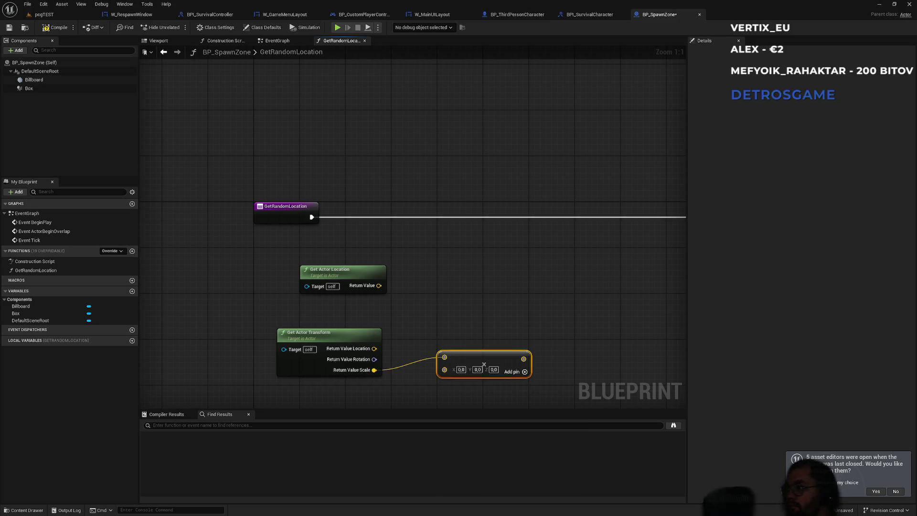
right_click(445, 369)
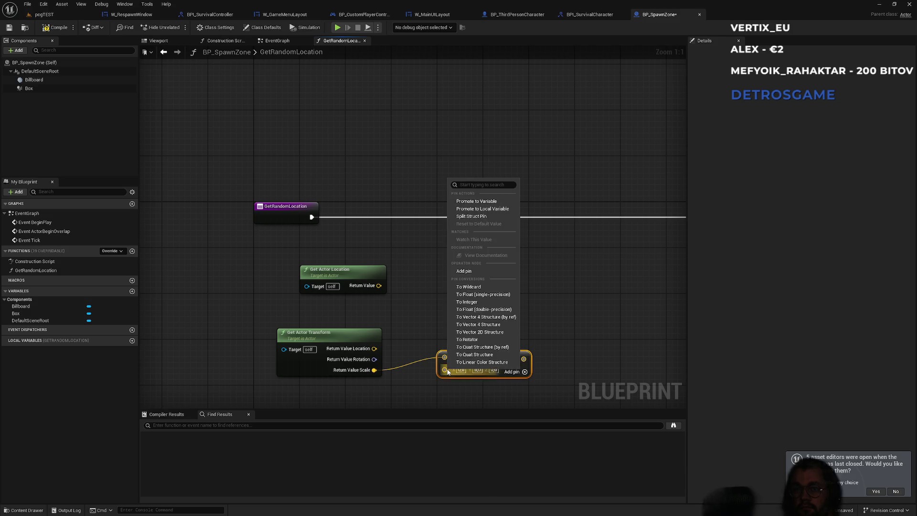
left_click(478, 294)
left_click(456, 369)
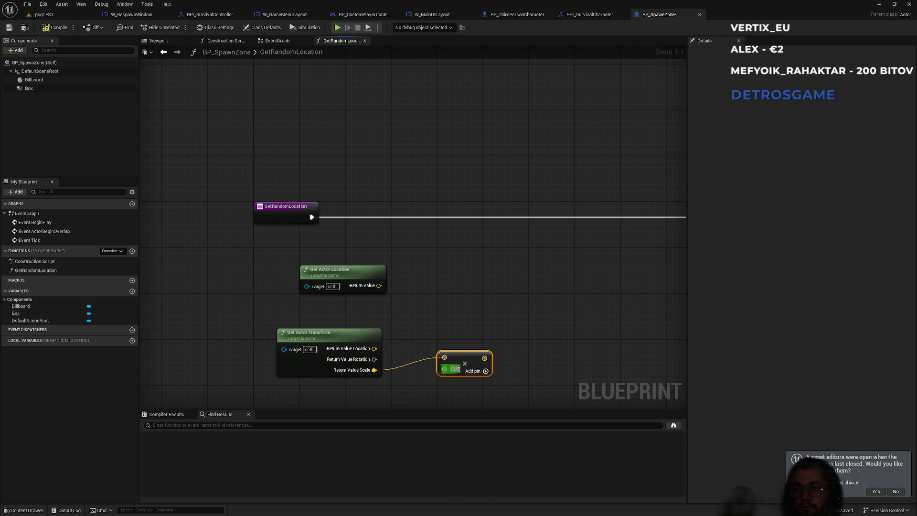
type("30")
key("Return")
left_click(507, 377)
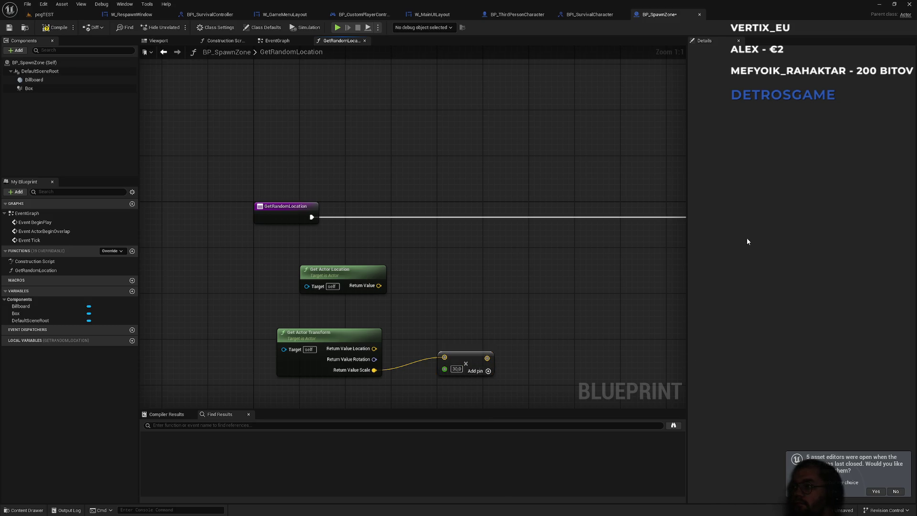
Step: Add Random Point in Bounding Box with actor location as Center and scale×30 as Half Size
left_click_drag(379, 285, 522, 301)
type("rando")
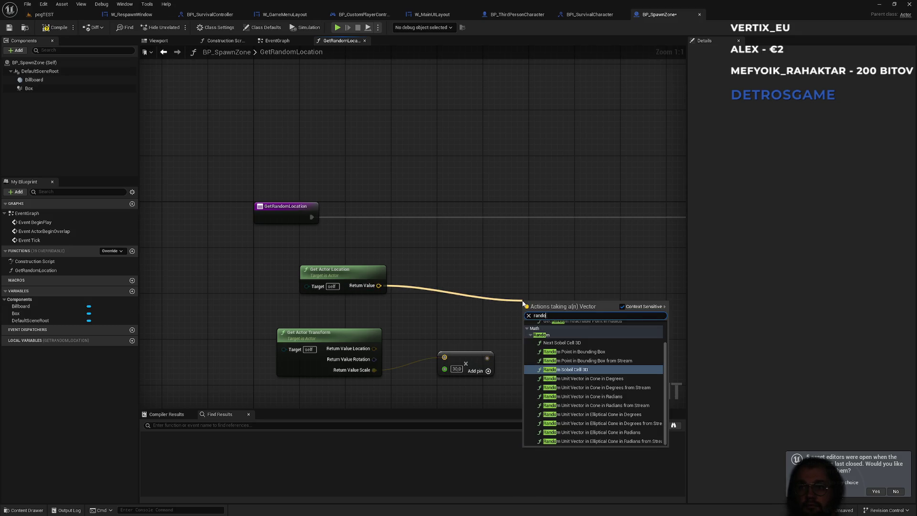
type("m point")
key("Return")
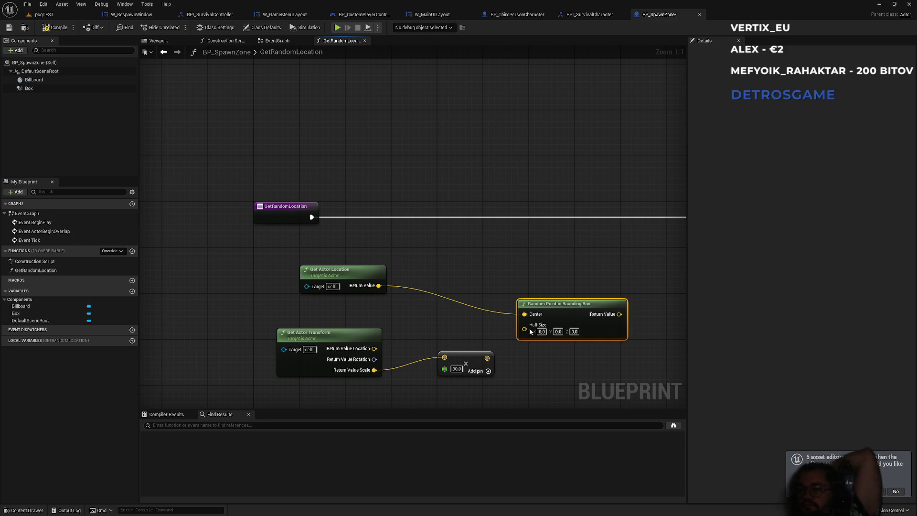
left_click_drag(527, 328, 487, 357)
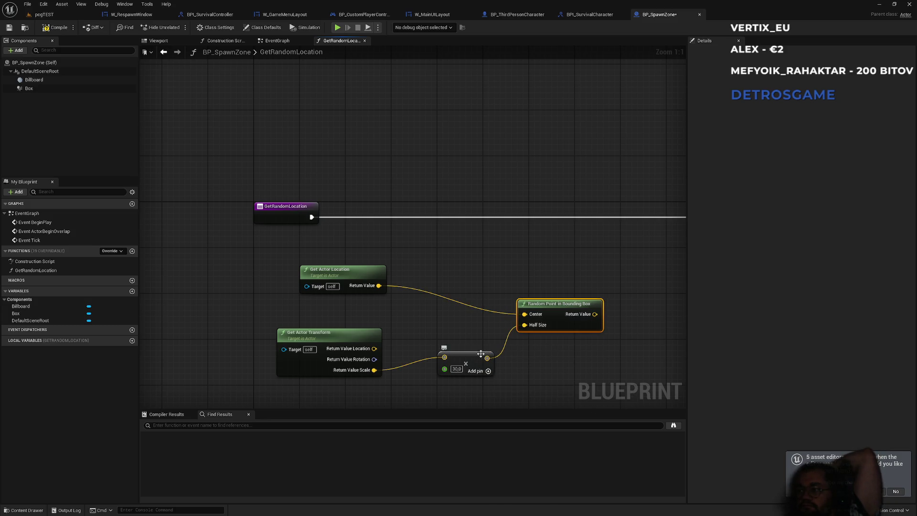
left_click_drag(416, 328, 459, 313)
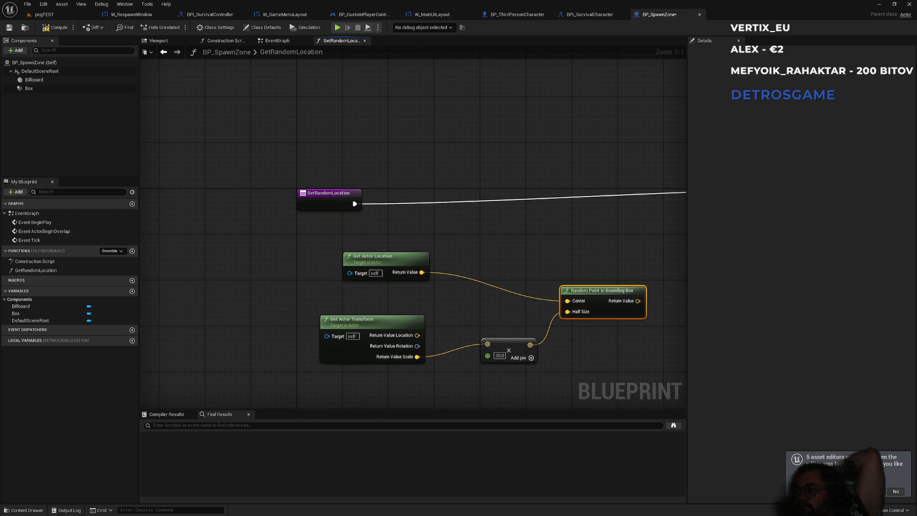
Step: Promote the random box point to a local vector LocalRandomPoint, set straight from the function entry
mouse_move(594, 259)
left_mouse_down()
mouse_move(467, 297)
mouse_move(492, 316)
mouse_move(504, 279)
left_mouse_up()
left_click(552, 317)
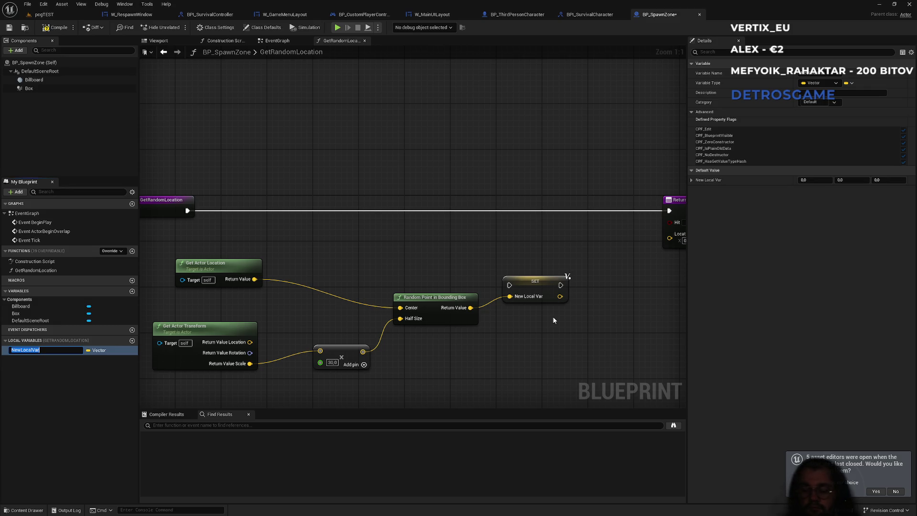
type("L")
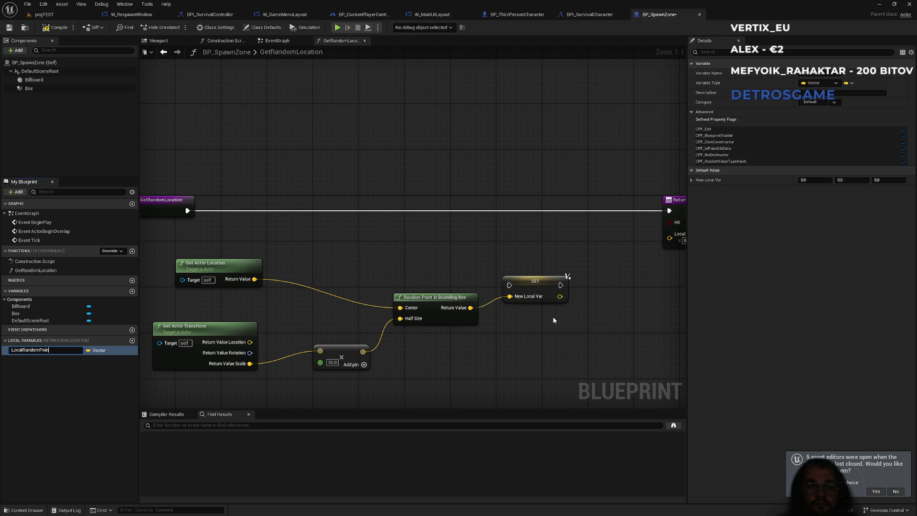
type("t")
key("Return")
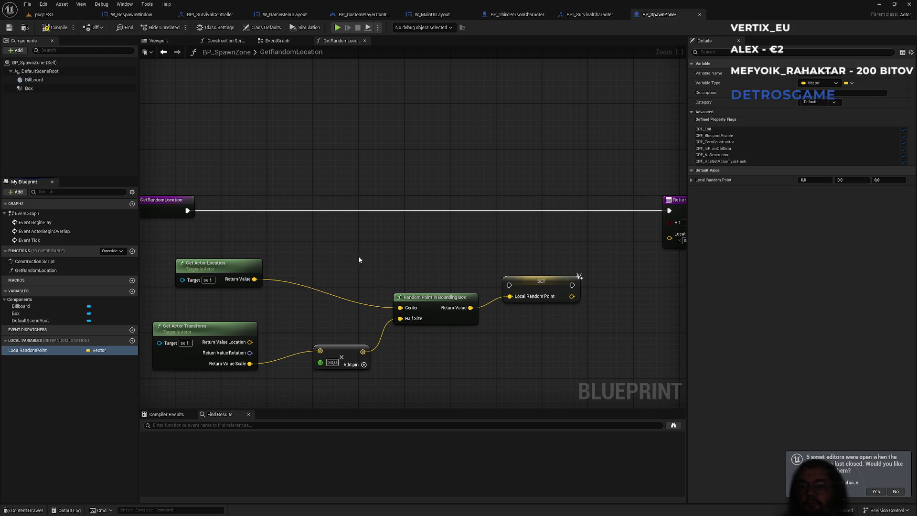
mouse_move(187, 211)
left_mouse_down()
mouse_move(510, 285)
mouse_move(480, 246)
left_mouse_up()
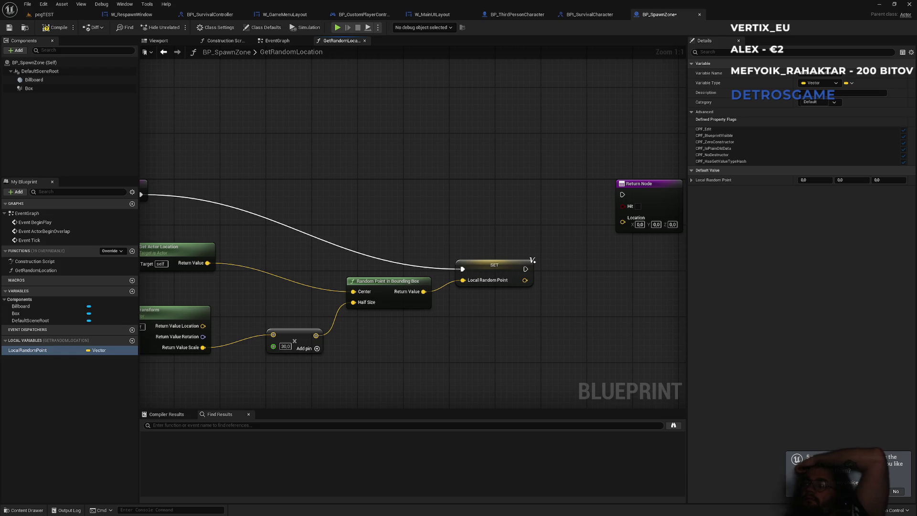
Step: Rearrange the Get Actor Location, Get Actor Transform, Multiply and Random Point in Bounding Box nodes
left_click_drag(191, 282, 391, 279)
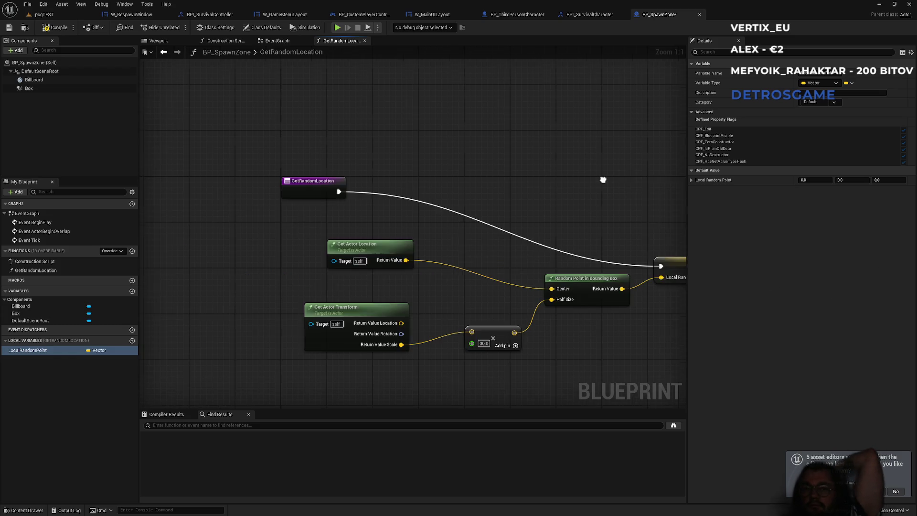
left_click_drag(385, 247, 333, 259)
mouse_move(262, 246)
left_mouse_down()
mouse_move(403, 334)
mouse_move(301, 316)
mouse_move(271, 327)
mouse_move(261, 293)
left_mouse_up()
left_click(385, 293)
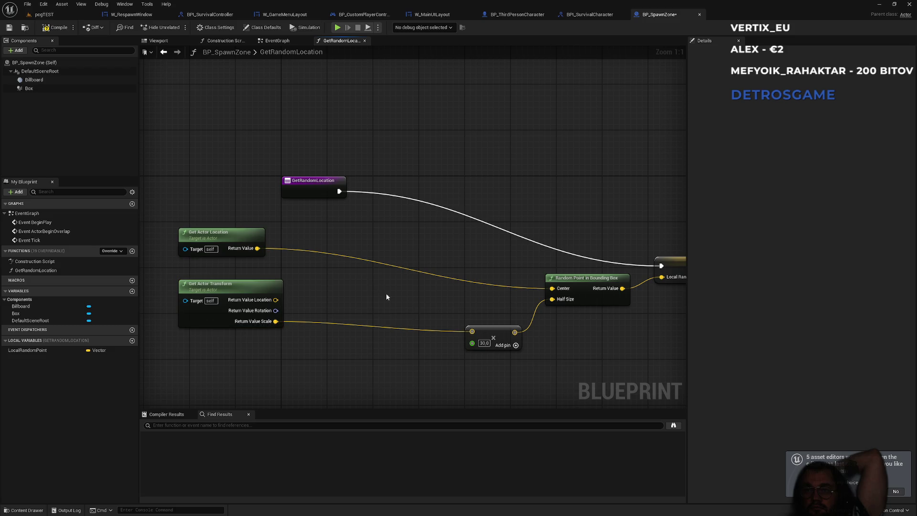
left_click_drag(489, 331, 362, 292)
mouse_move(577, 279)
left_mouse_down()
mouse_move(450, 234)
mouse_move(444, 240)
left_mouse_up()
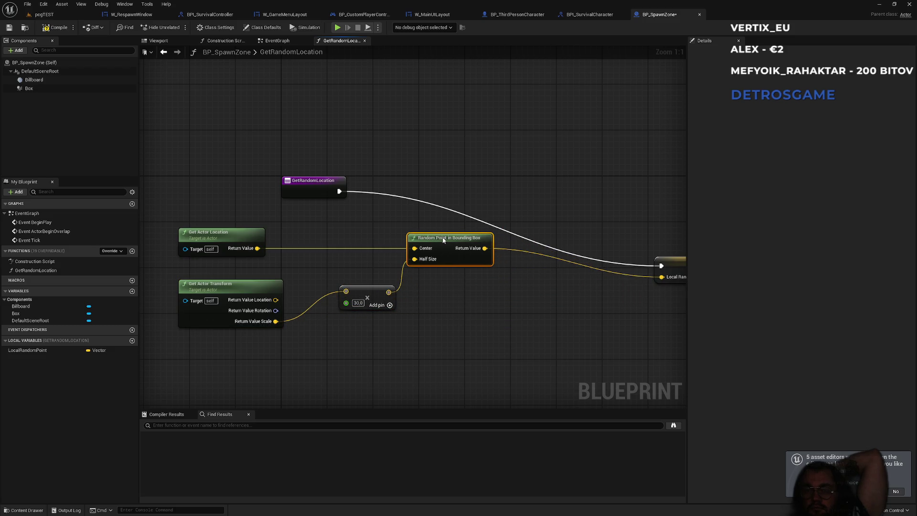
Step: Move the SET LocalRandomPoint node up-left and recentre the view on it
left_click(422, 214)
mouse_move(606, 268)
left_mouse_down()
mouse_move(508, 191)
mouse_move(468, 191)
left_mouse_up()
left_click(393, 247)
left_click_drag(393, 248, 474, 243)
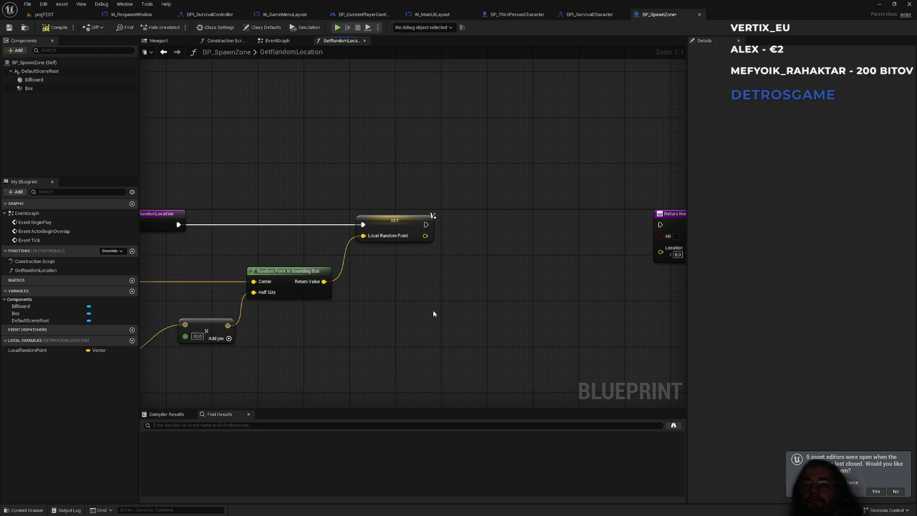
left_click_drag(455, 291, 408, 302)
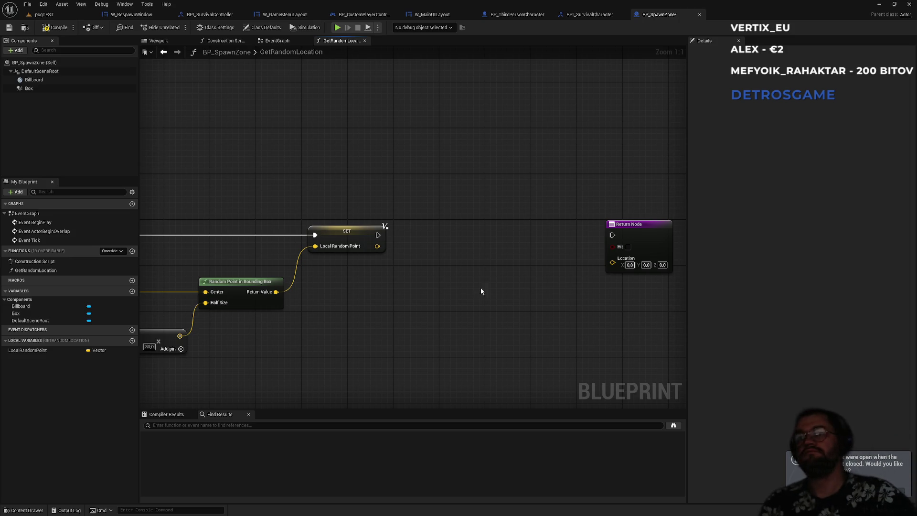
left_click_drag(395, 170, 438, 152)
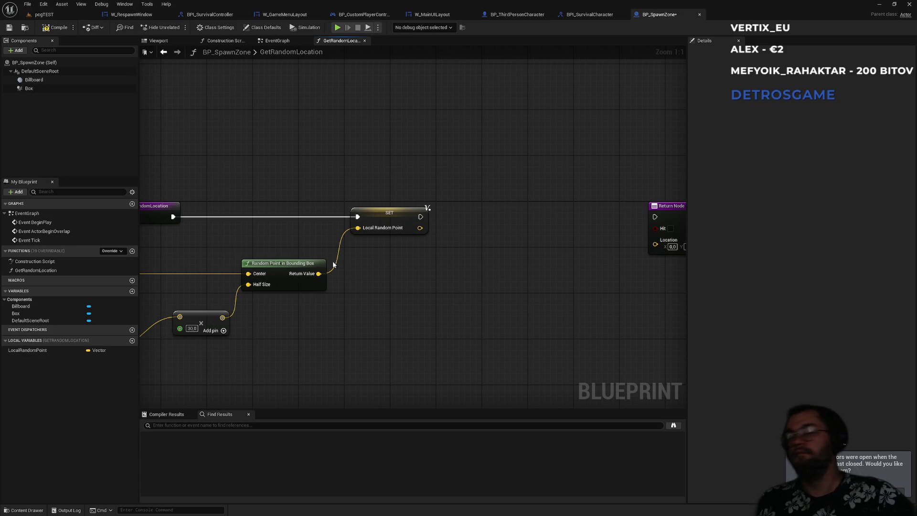
Step: Place a Line Trace By Channel node in the GetRandomLocation graph
right_click(491, 304)
type("line")
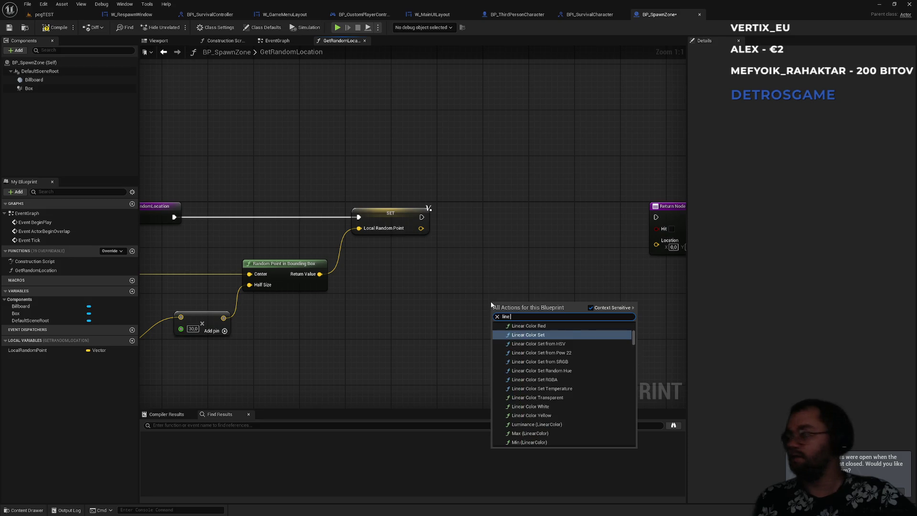
type(" trace by c")
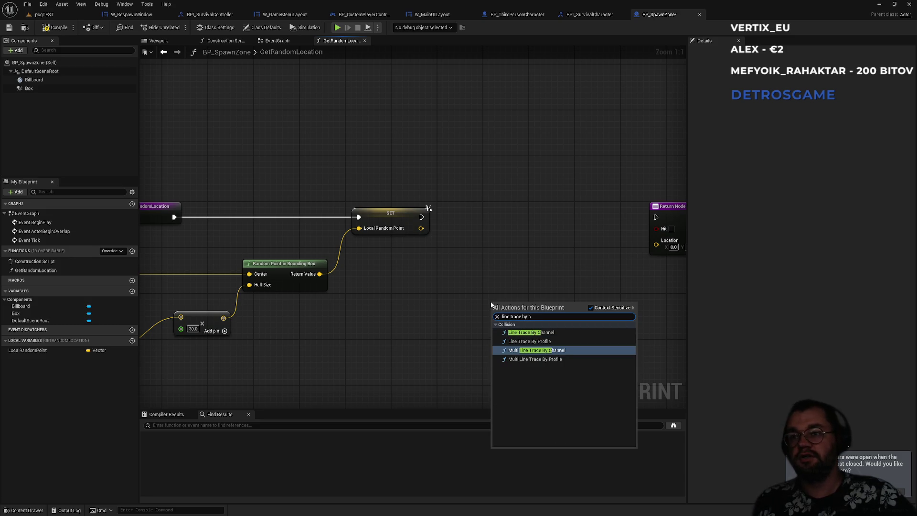
key("Up")
key("Up")
key("Return")
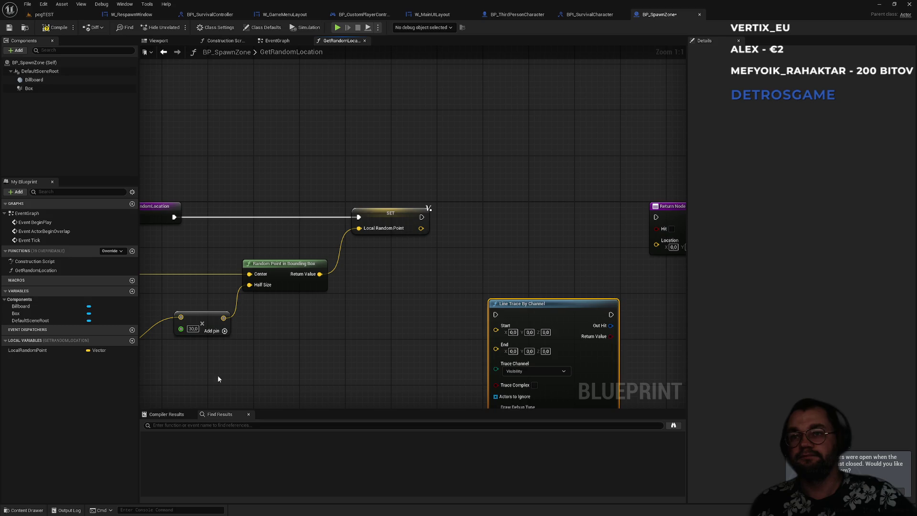
Step: Feed a Local Random Point getter into the trace's Start and move both nodes up
left_click_drag(27, 350, 495, 326)
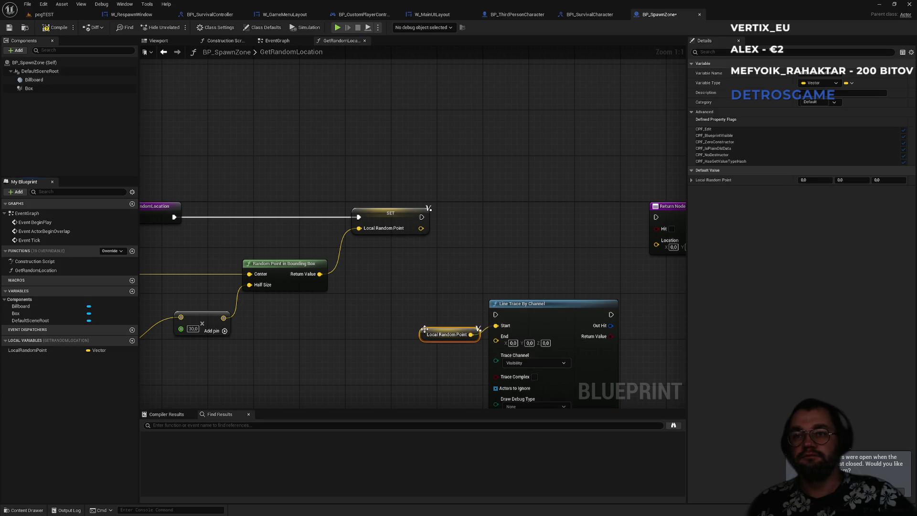
mouse_move(425, 329)
left_mouse_down()
mouse_move(508, 281)
mouse_move(497, 281)
left_mouse_up()
left_click(539, 311, "ctrl")
mouse_move(539, 310)
left_mouse_down()
mouse_move(538, 219)
mouse_move(527, 219)
left_mouse_up()
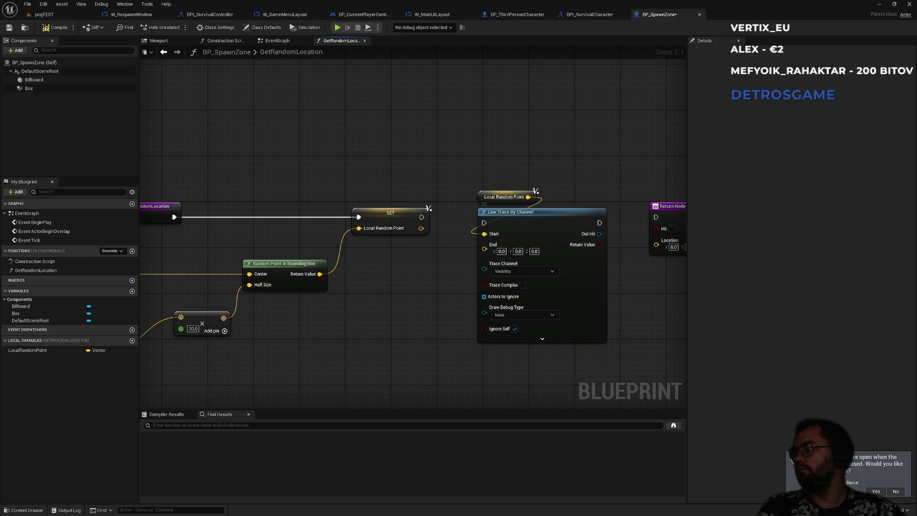
Step: Run the line trace after the SET node, paste a getter copy, and rearrange the nodes
mouse_move(462, 253)
left_mouse_down()
mouse_move(571, 229)
mouse_move(401, 226)
left_mouse_up()
mouse_move(466, 193)
left_mouse_down()
mouse_move(375, 190)
mouse_move(466, 193)
left_mouse_up()
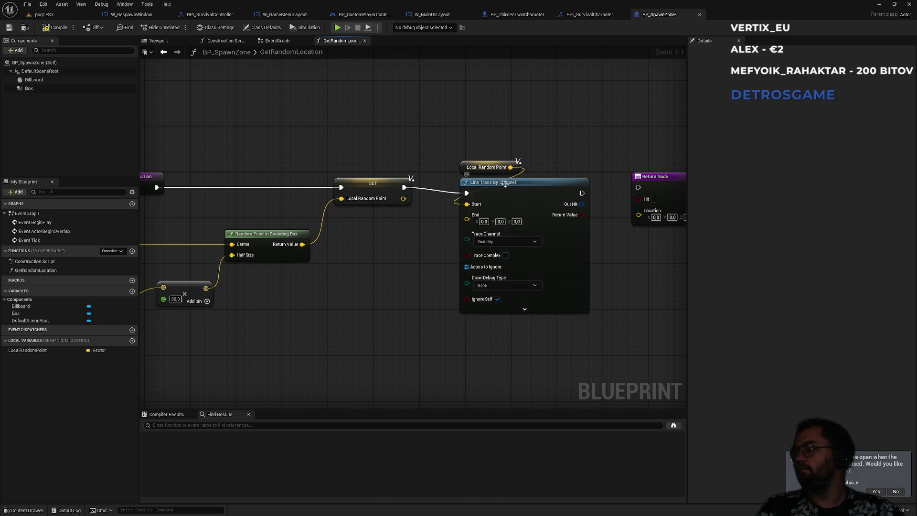
mouse_move(531, 170)
left_mouse_down()
mouse_move(487, 184)
mouse_move(502, 168)
left_mouse_up()
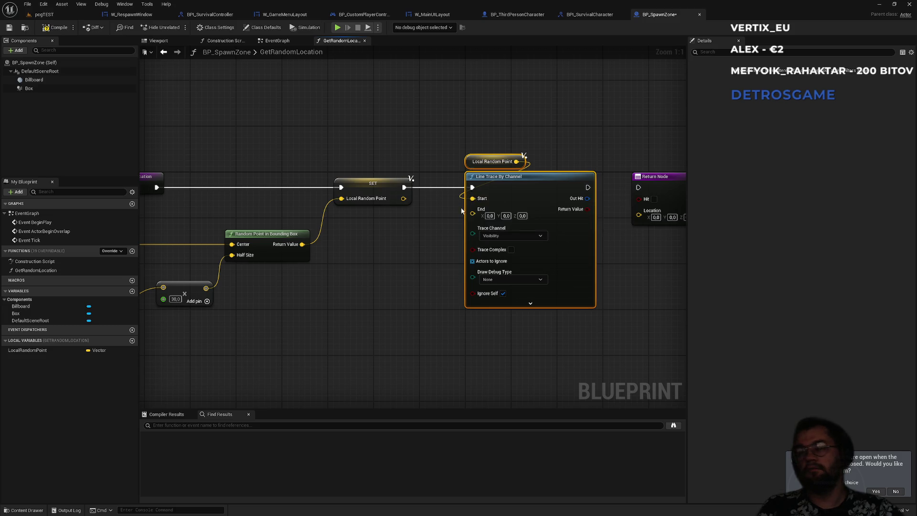
left_click(472, 162)
key("ctrl+v")
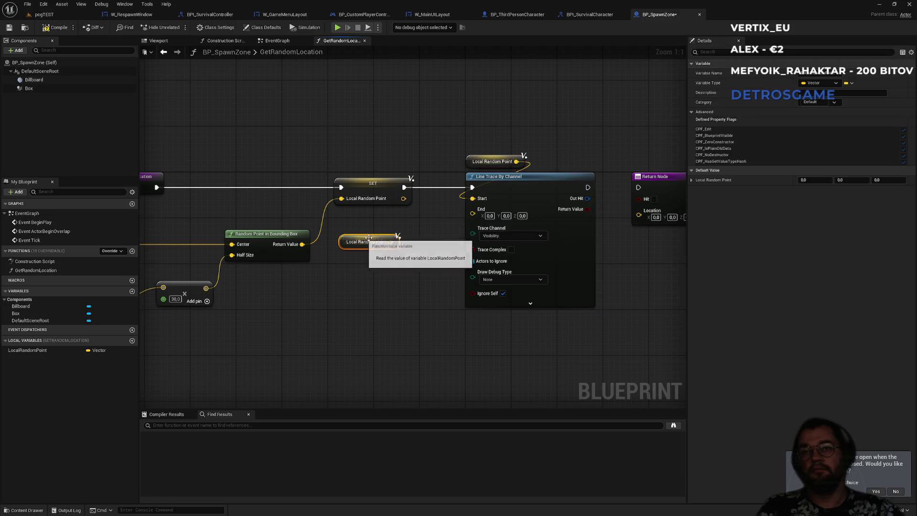
left_click_drag(344, 137, 586, 234)
left_click_drag(421, 203, 554, 203)
left_click(271, 219)
left_click_drag(255, 208, 245, 210)
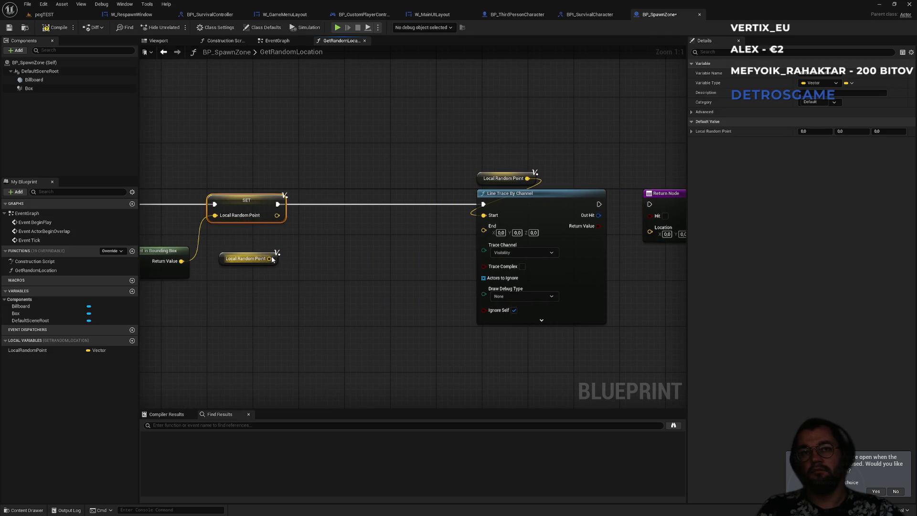
Step: Add a vector + node from Local Random Point and a Break Vector from another getter
left_click_drag(269, 258, 327, 249)
type("+")
key("Return")
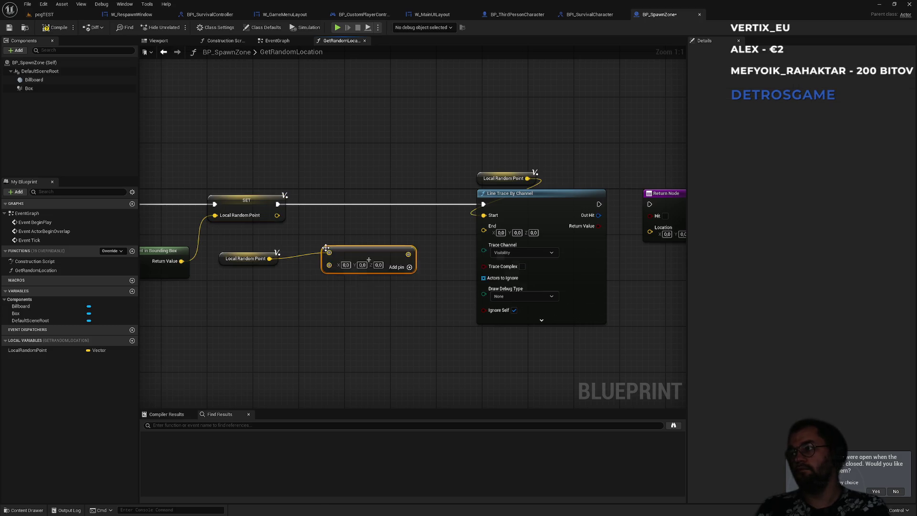
left_click_drag(260, 220, 280, 253)
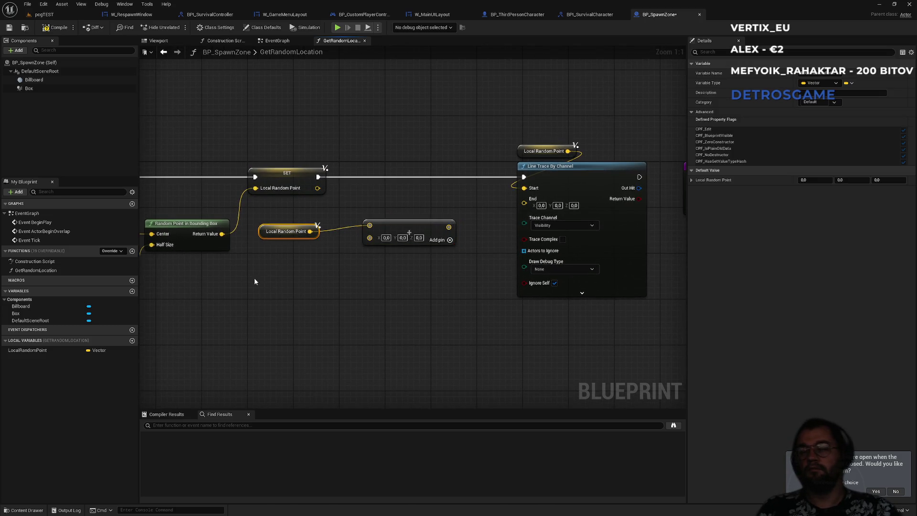
key("ctrl+c")
key("ctrl+v")
mouse_move(298, 283)
left_mouse_down()
mouse_move(325, 298)
mouse_move(327, 289)
left_mouse_up()
type("break")
key("Return")
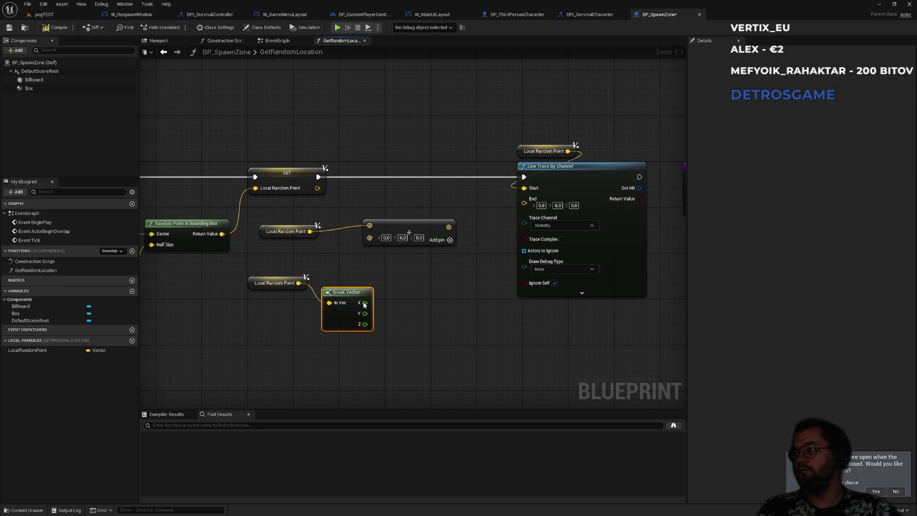
Step: Feed Break Vector X and Y into a Make Vector (Z 0.0) for the add's second input
mouse_move(369, 237)
left_mouse_down()
mouse_move(402, 282)
mouse_move(419, 291)
mouse_move(418, 283)
left_mouse_up()
type("make vec")
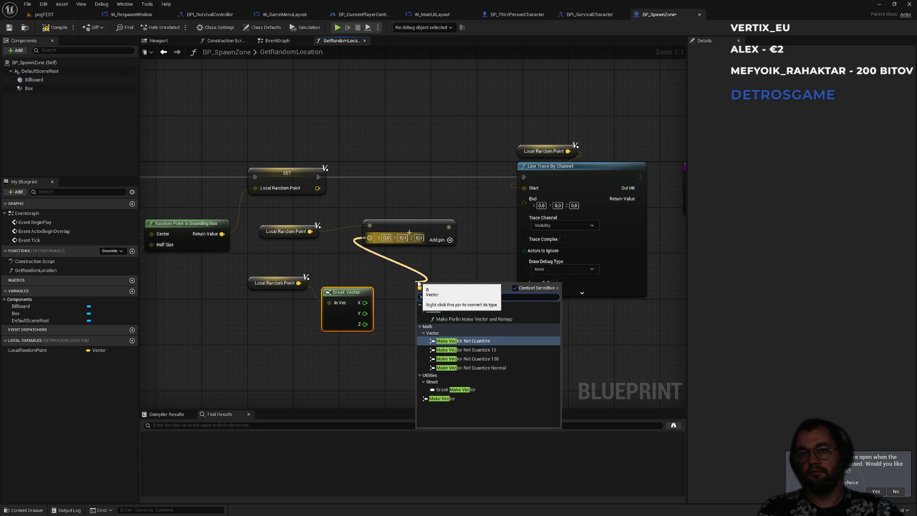
key("Down")
key("Down")
key("Down")
key("Down")
key("Down")
key("Return")
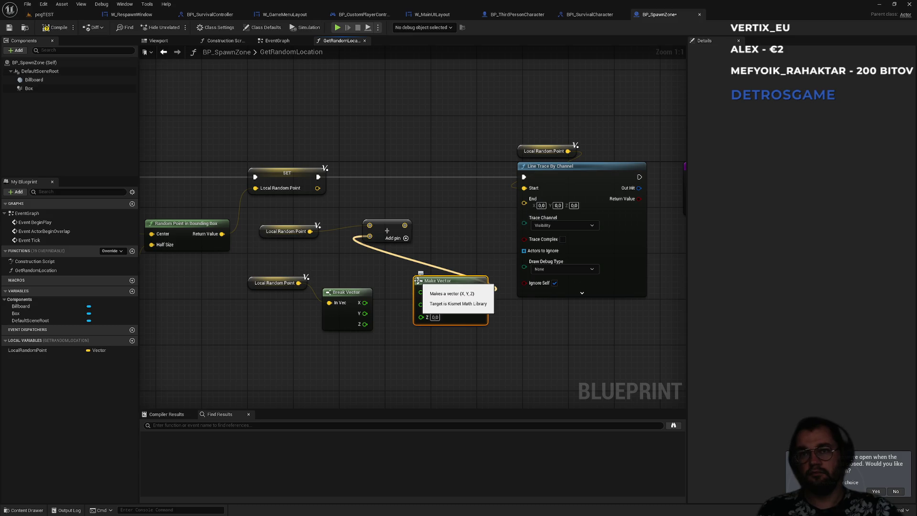
mouse_move(364, 302)
left_mouse_down()
mouse_move(420, 291)
mouse_move(367, 314)
mouse_move(367, 290)
left_mouse_up()
left_click(464, 292, "shift")
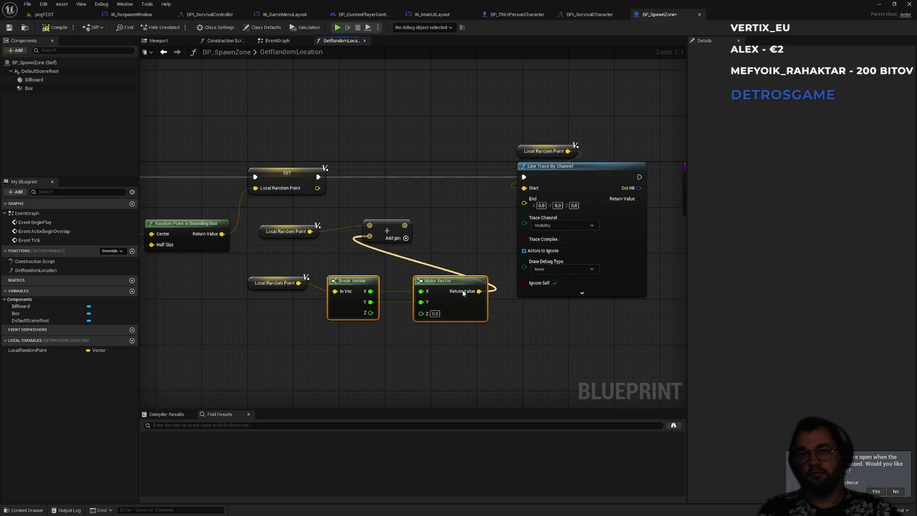
left_click_drag(464, 291, 452, 309)
left_click_drag(389, 225, 453, 231)
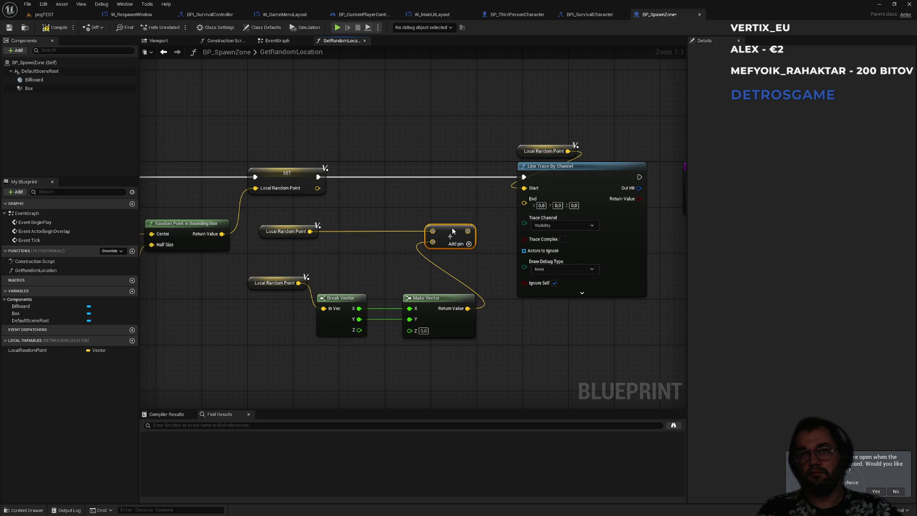
mouse_move(239, 273)
left_mouse_down()
mouse_move(442, 310)
mouse_move(378, 304)
left_mouse_up()
left_click(385, 271)
mouse_move(385, 271)
left_mouse_down()
mouse_move(390, 234)
mouse_move(370, 286)
left_mouse_up()
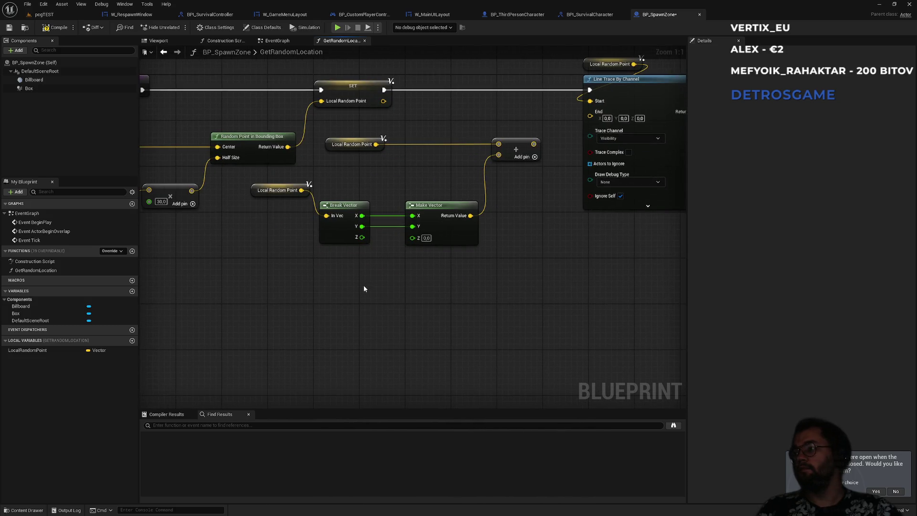
left_click_drag(271, 215, 265, 194)
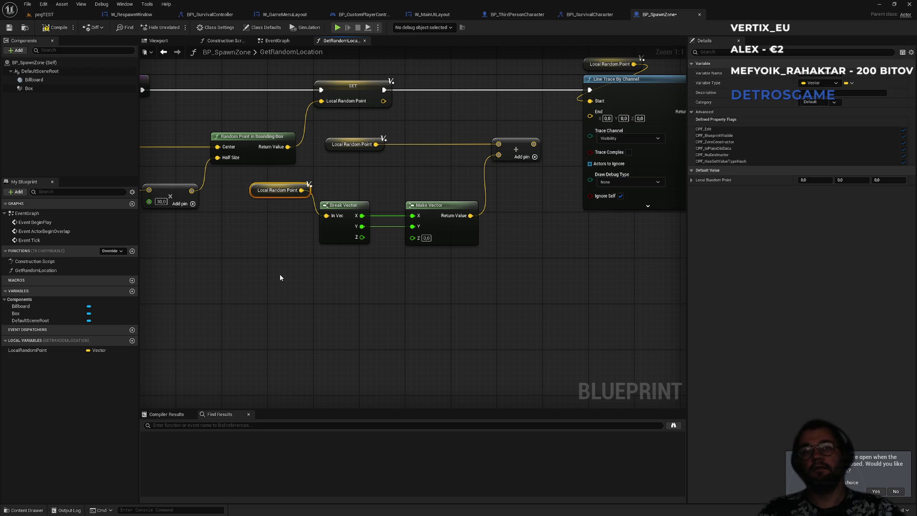
Step: Paste another Local Random Point getter and wire it into a new Multiply node
key("ctrl+c")
key("ctrl+v")
left_click_drag(348, 278, 372, 278)
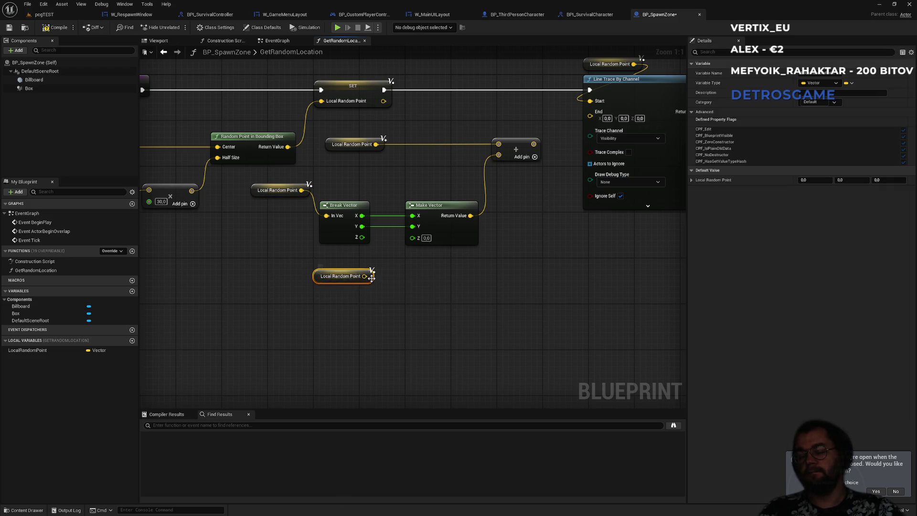
scroll(371, 277, "down", 1)
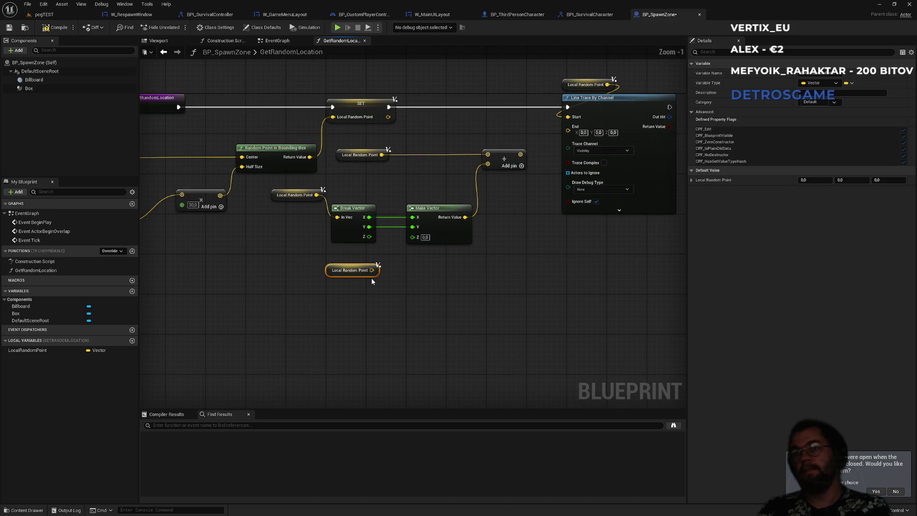
mouse_move(372, 270)
left_mouse_down()
mouse_move(421, 281)
mouse_move(405, 272)
left_mouse_up()
type("-")
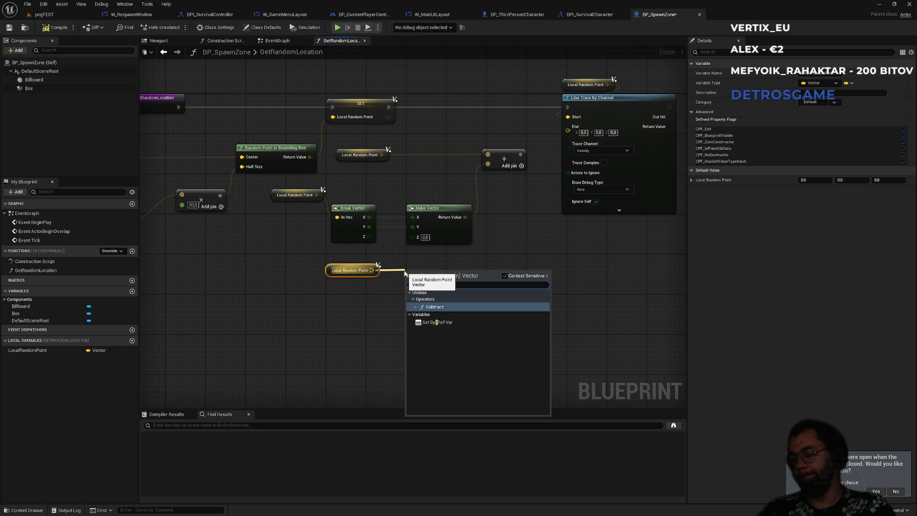
key("BackSpace")
type("*")
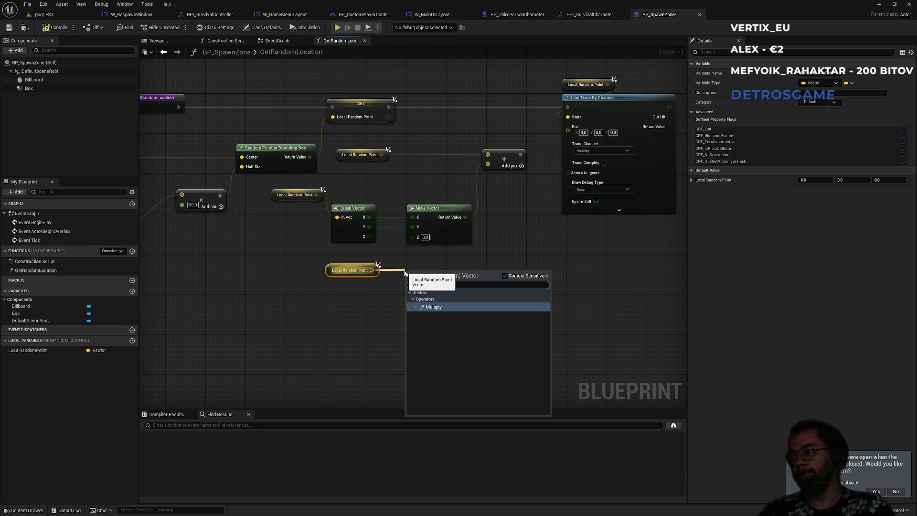
key("Return")
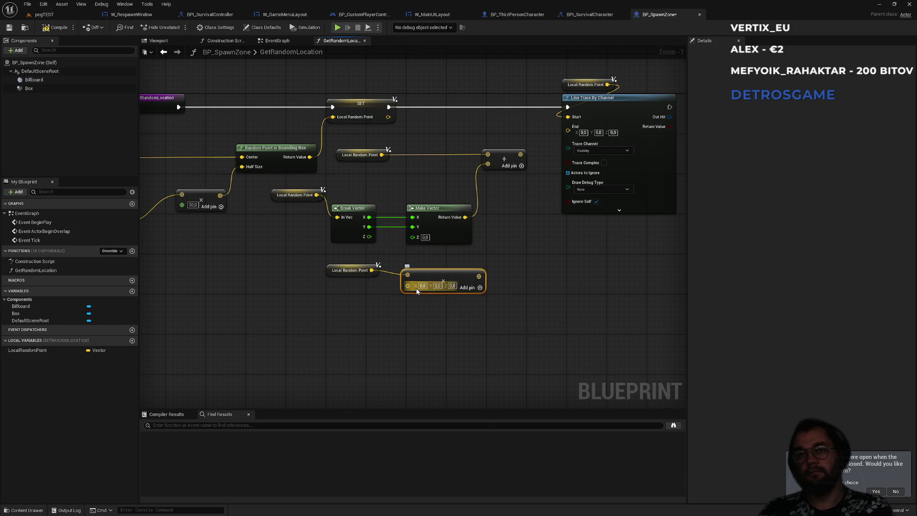
Step: Convert the Multiply's second input to a float and set it to -400.0
right_click(416, 289)
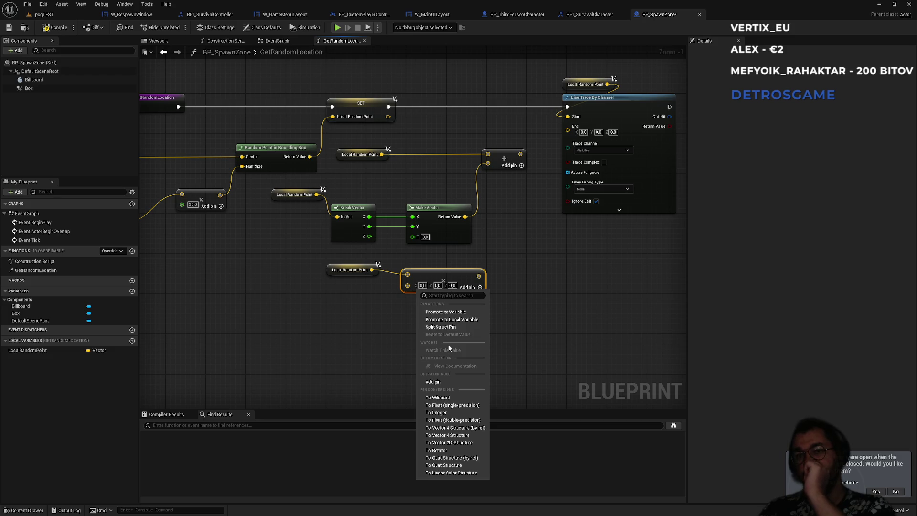
left_click(452, 404)
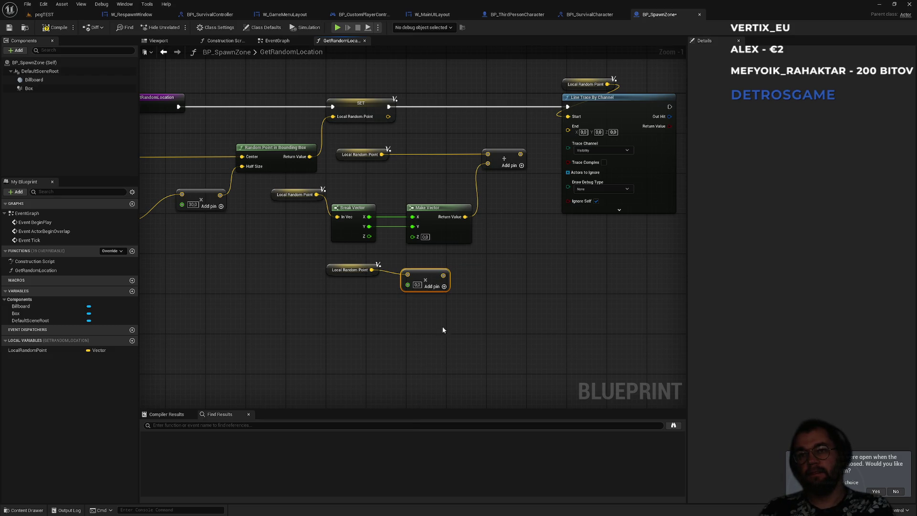
left_click(415, 285)
type("-400")
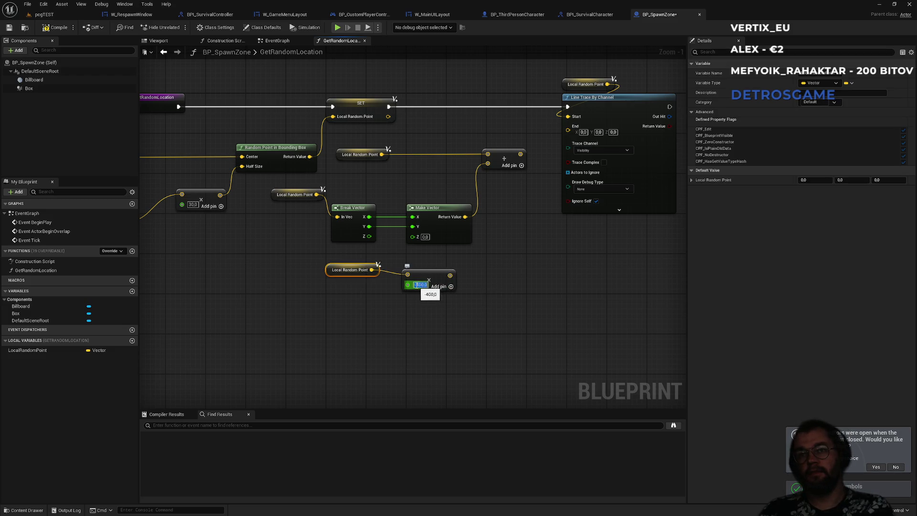
key("Return")
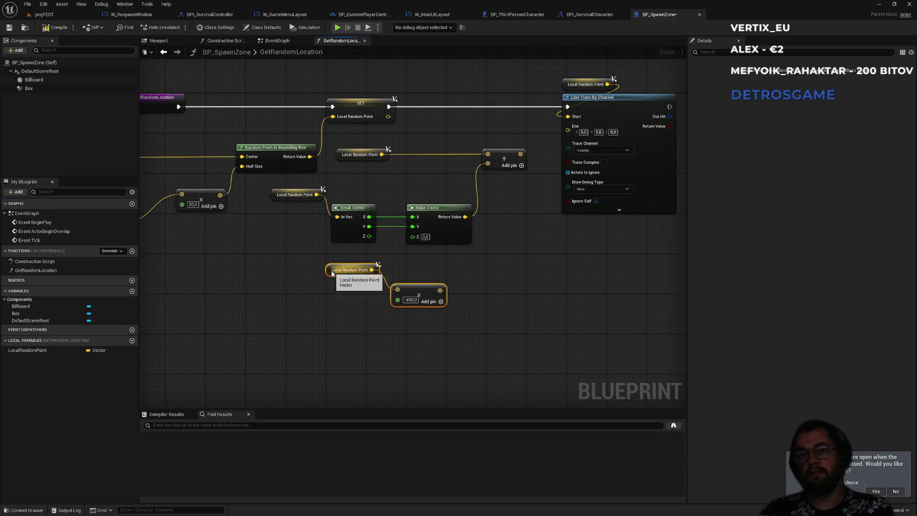
left_click(248, 265)
scroll(415, 262, "up", 1)
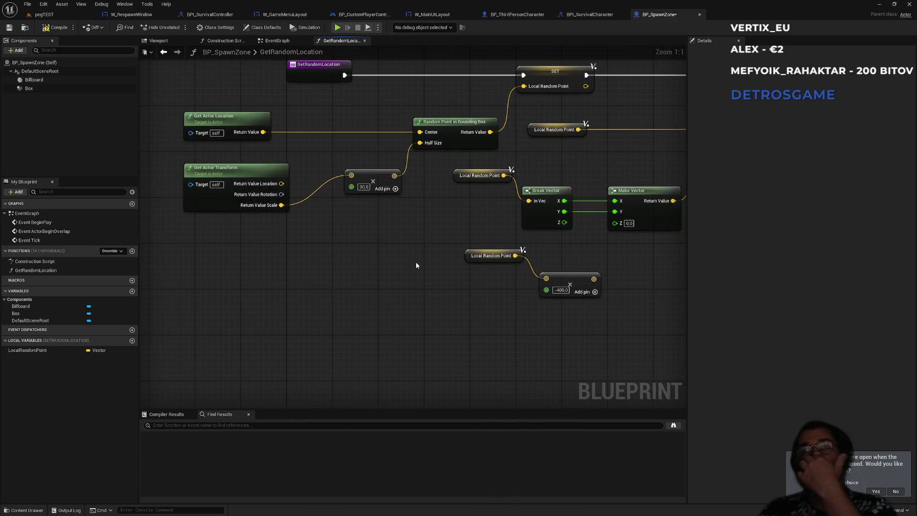